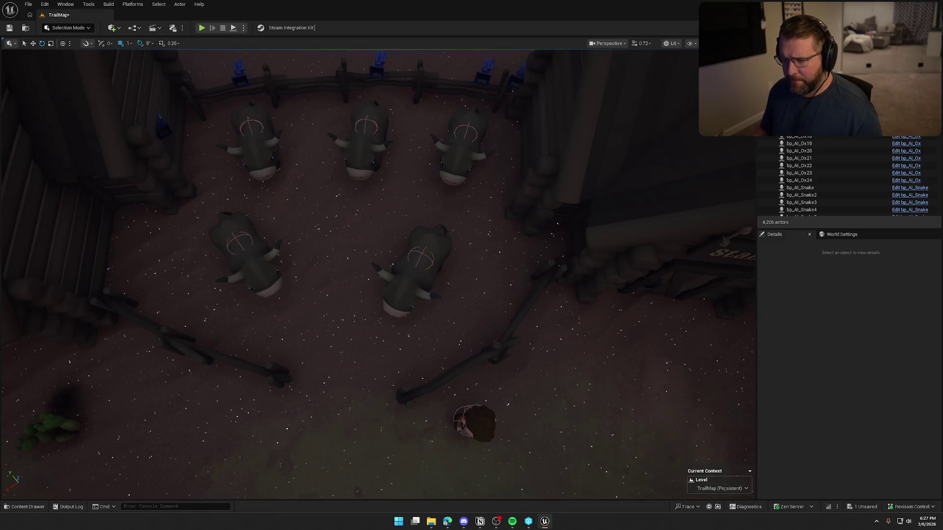
Step: Fill DesertTradingPost's respawn slots 5–8 with oxen, including bp_AI_Ox26 and bp_AI_Ox25, then save TrailMap
{"action": "mouse_move", "coordinate": [288, 257]}
{"action": "left_mouse_down"}
{"action": "mouse_move", "coordinate": [356, 321]}
{"action": "mouse_move", "coordinate": [366, 378]}
{"action": "mouse_move", "coordinate": [389, 403]}
{"action": "left_mouse_up"}
{"action": "left_click", "coordinate": [230, 260]}
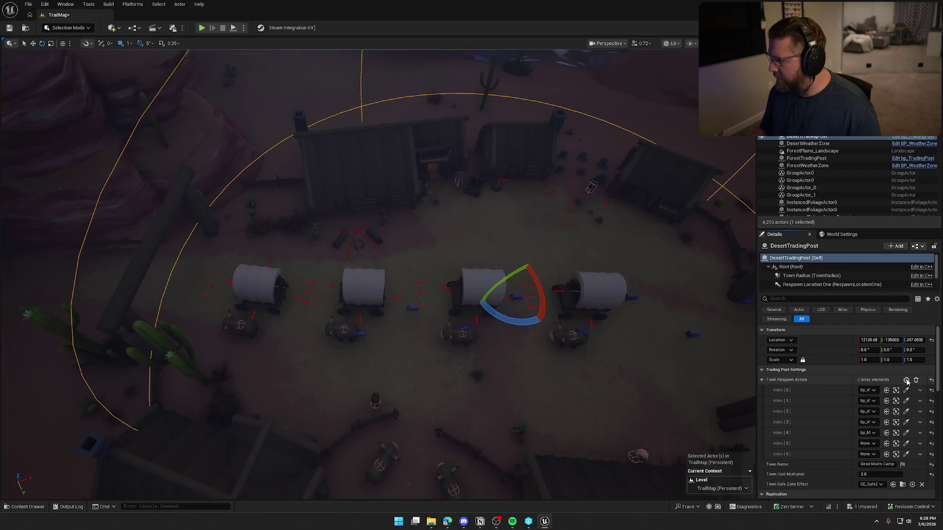
{"action": "scroll", "coordinate": [842, 431], "scroll_direction": "down", "scroll_amount": 3}
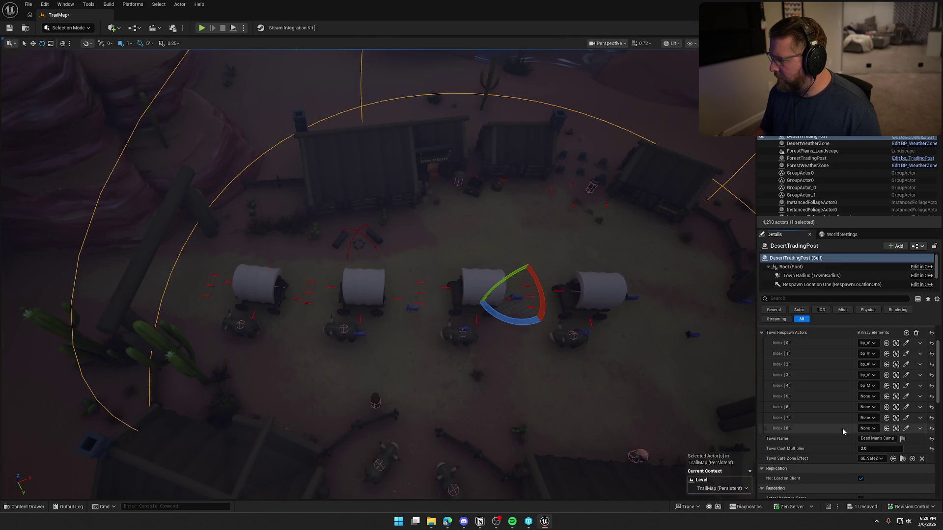
{"action": "left_click", "coordinate": [906, 397]}
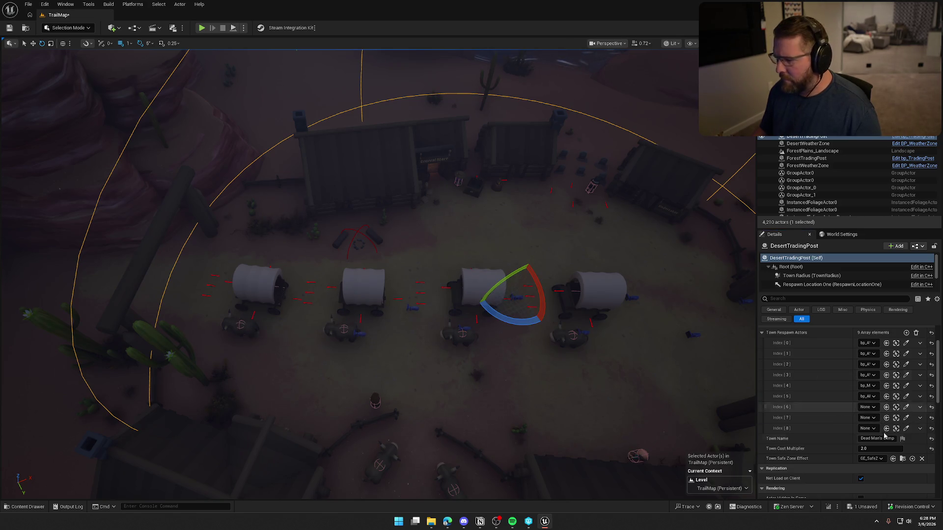
{"action": "left_click", "coordinate": [906, 407]}
{"action": "left_click", "coordinate": [906, 418]}
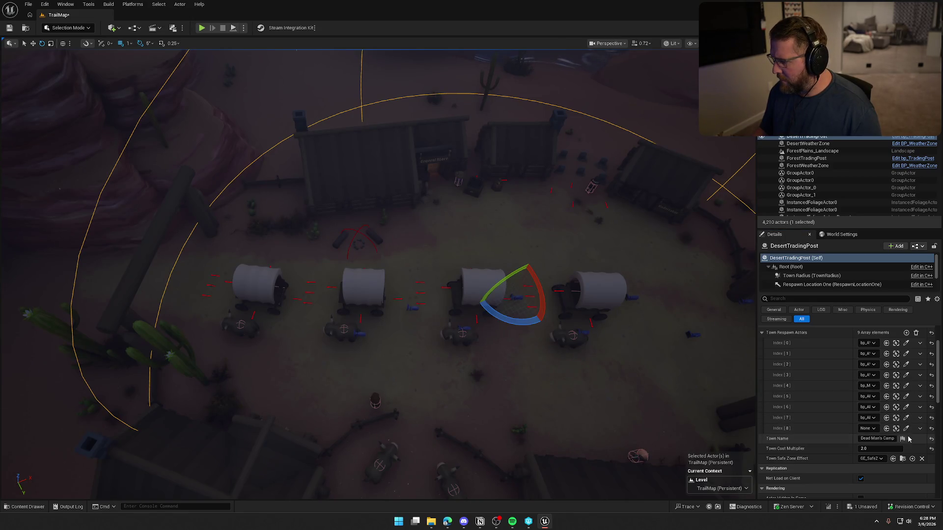
{"action": "left_click", "coordinate": [906, 428]}
{"action": "mouse_move", "coordinate": [606, 301]}
{"action": "left_mouse_down"}
{"action": "mouse_move", "coordinate": [606, 267]}
{"action": "mouse_move", "coordinate": [603, 298]}
{"action": "left_mouse_up"}
{"action": "key", "text": "ctrl+s"}
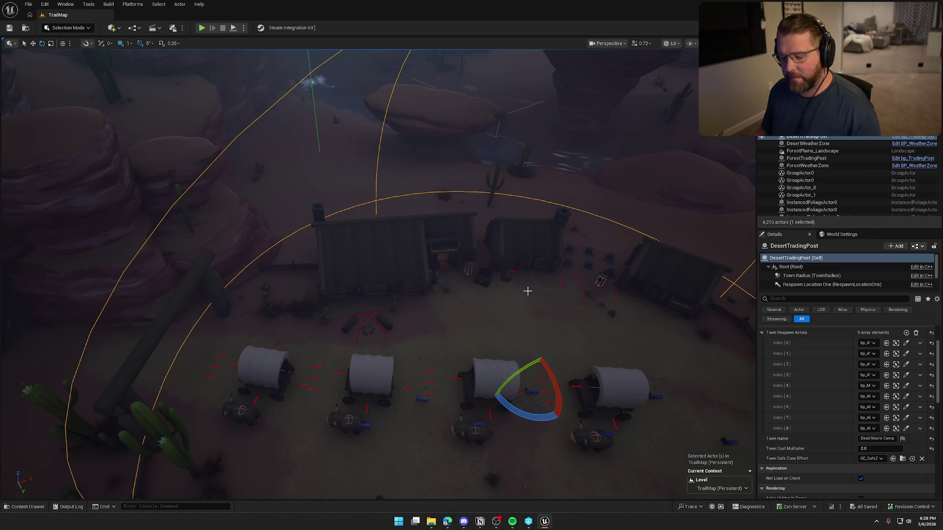
Step: Select the stable master NPC and look down on the fenced pen from above
{"action": "scroll", "coordinate": [527, 290], "scroll_direction": "up", "scroll_amount": 5}
{"action": "key", "text": "Escape"}
{"action": "mouse_move", "coordinate": [551, 286]}
{"action": "left_mouse_down"}
{"action": "mouse_move", "coordinate": [393, 294]}
{"action": "mouse_move", "coordinate": [50, 367]}
{"action": "mouse_move", "coordinate": [545, 243]}
{"action": "mouse_move", "coordinate": [546, 147]}
{"action": "mouse_move", "coordinate": [551, 324]}
{"action": "left_mouse_up"}
{"action": "left_click", "coordinate": [424, 288]}
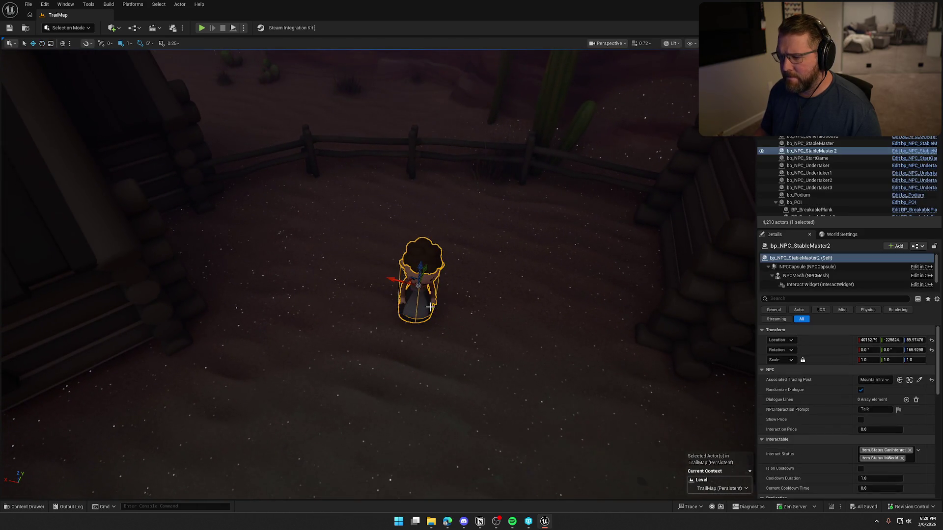
{"action": "mouse_move", "coordinate": [409, 273]}
{"action": "left_mouse_down"}
{"action": "mouse_move", "coordinate": [423, 280]}
{"action": "mouse_move", "coordinate": [347, 274]}
{"action": "mouse_move", "coordinate": [389, 280]}
{"action": "left_mouse_up"}
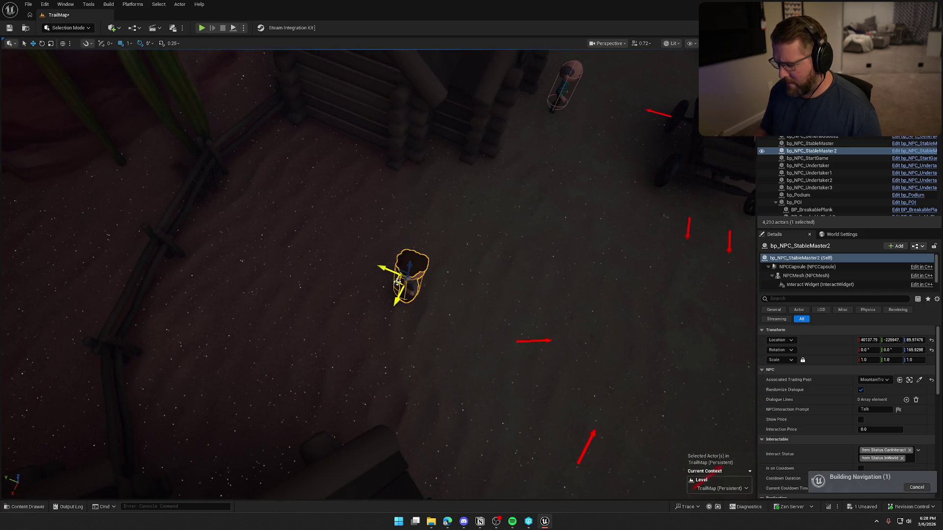
{"action": "key", "text": "Escape"}
Step: Drag a bp_AI_Ox from the Content Drawer into the pen beside the fence
{"action": "mouse_move", "coordinate": [498, 269]}
{"action": "left_mouse_down"}
{"action": "mouse_move", "coordinate": [498, 231]}
{"action": "mouse_move", "coordinate": [498, 269]}
{"action": "left_mouse_up"}
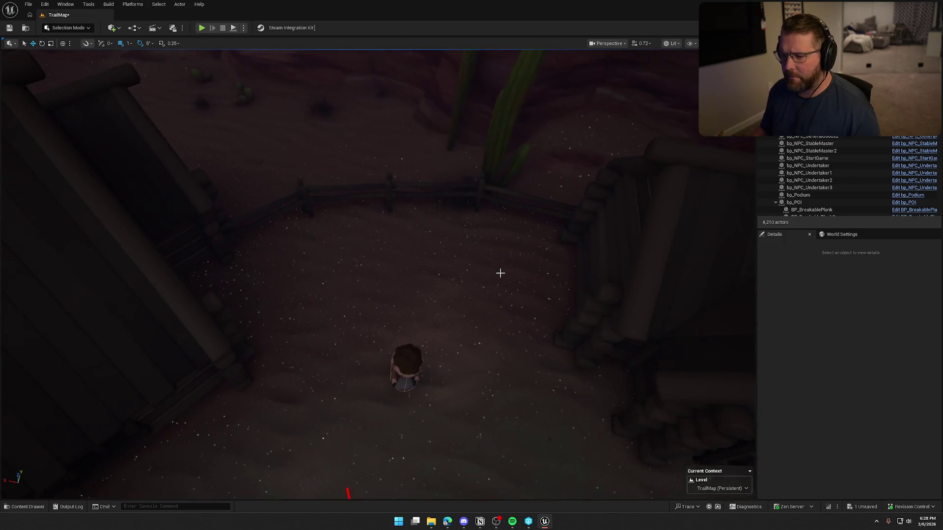
{"action": "key", "text": "ctrl+space"}
{"action": "mouse_move", "coordinate": [271, 365]}
{"action": "left_mouse_down"}
{"action": "mouse_move", "coordinate": [304, 269]}
{"action": "mouse_move", "coordinate": [314, 270]}
{"action": "mouse_move", "coordinate": [295, 275]}
{"action": "mouse_move", "coordinate": [275, 258]}
{"action": "mouse_move", "coordinate": [343, 276]}
{"action": "left_mouse_up"}
{"action": "key", "text": "e"}
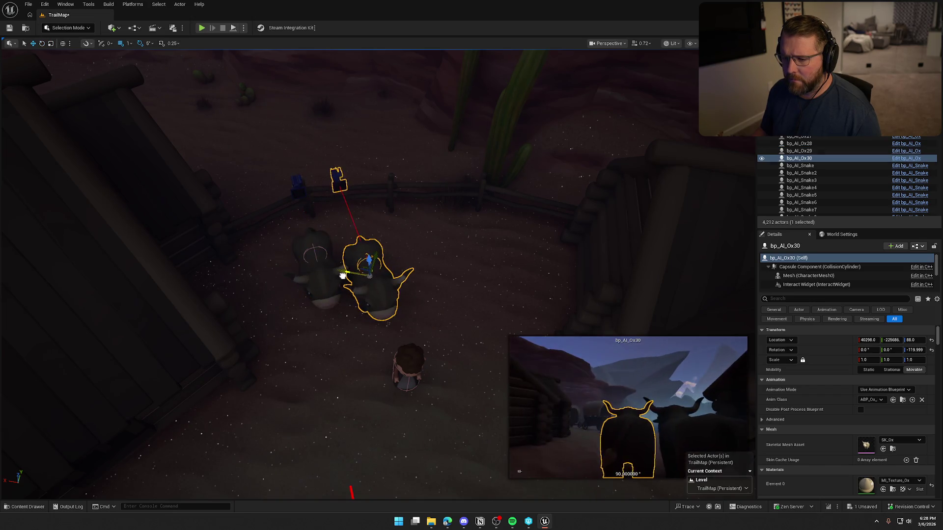
Step: Delete the extra ox and set bp_AI_Ox29's purchase post to MountainTradingPost
{"action": "key", "text": "Delete"}
{"action": "left_click", "coordinate": [295, 281]}
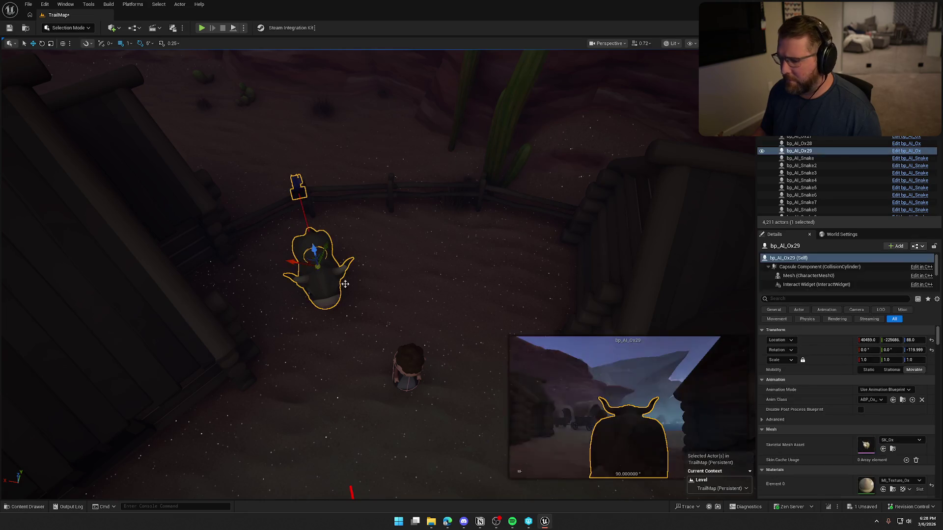
{"action": "scroll", "coordinate": [852, 427], "scroll_direction": "down", "scroll_amount": 5}
{"action": "scroll", "coordinate": [851, 427], "scroll_direction": "down", "scroll_amount": 2}
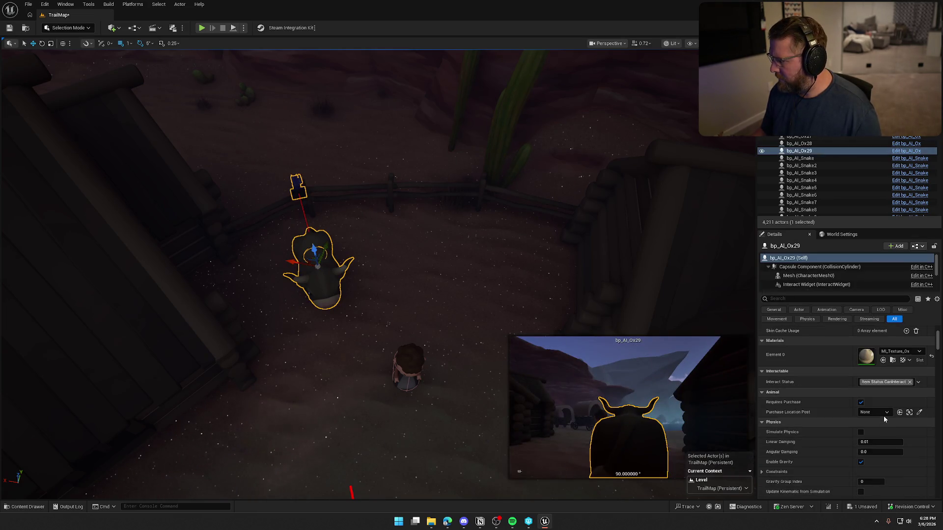
{"action": "left_click", "coordinate": [882, 412]}
{"action": "left_click", "coordinate": [853, 371]}
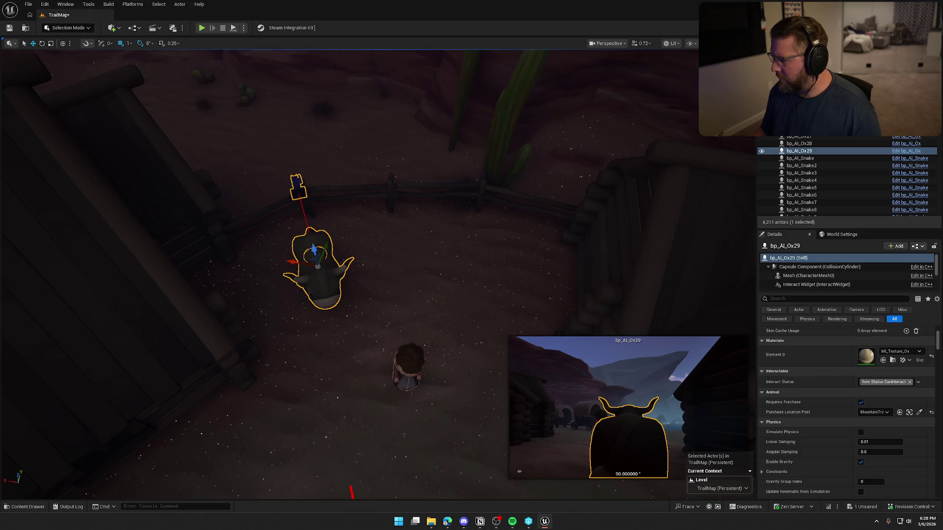
{"action": "scroll", "coordinate": [385, 265], "scroll_direction": "down", "scroll_amount": 3}
Step: Duplicate the ox beside the original, then turn it and move it inside the pen
{"action": "left_click_drag", "start_coordinate": [329, 287], "coordinate": [382, 306], "text": "alt"}
{"action": "left_click_drag", "start_coordinate": [430, 340], "coordinate": [432, 338]}
{"action": "key", "text": "w"}
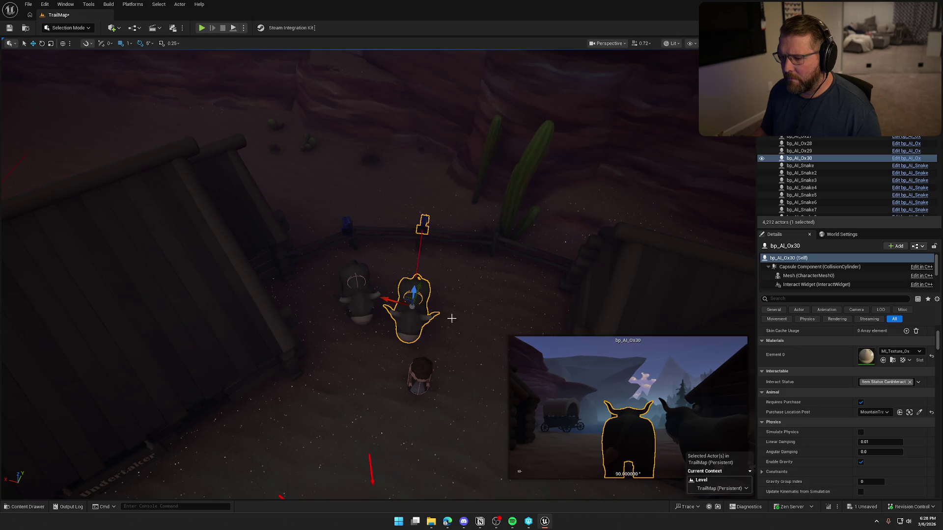
{"action": "scroll", "coordinate": [452, 249], "scroll_direction": "down", "scroll_amount": 3}
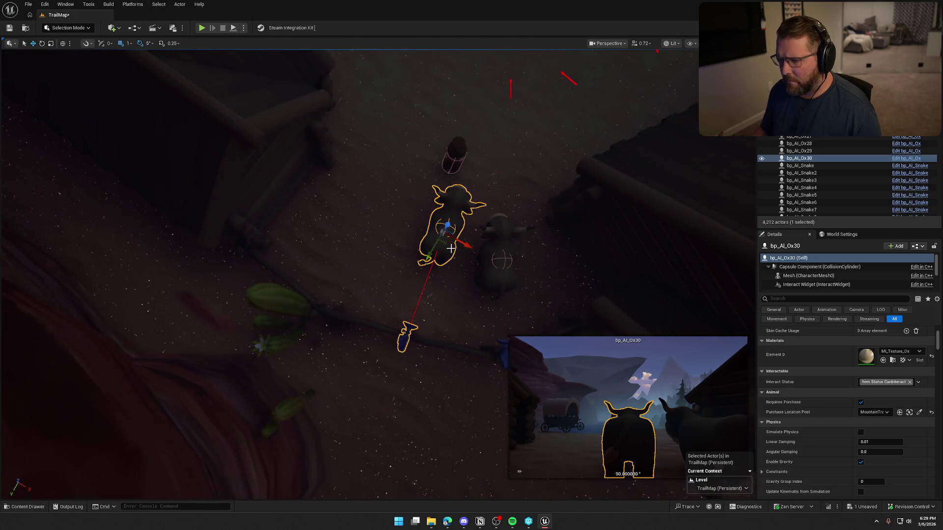
{"action": "mouse_move", "coordinate": [445, 245]}
{"action": "left_mouse_down"}
{"action": "mouse_move", "coordinate": [361, 265]}
{"action": "mouse_move", "coordinate": [346, 230]}
{"action": "mouse_move", "coordinate": [363, 248]}
{"action": "left_mouse_up"}
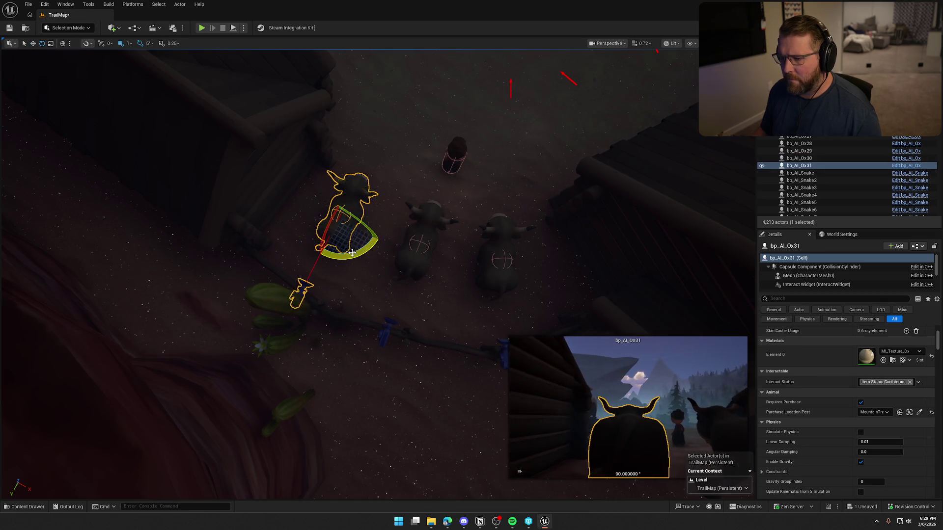
{"action": "left_click", "coordinate": [409, 249]}
Step: Nudge bp_AI_Ox30 along the fence and turn bp_AI_Ox32 by 10 degrees
{"action": "mouse_move", "coordinate": [508, 253]}
{"action": "left_mouse_down"}
{"action": "mouse_move", "coordinate": [497, 267]}
{"action": "mouse_move", "coordinate": [381, 217]}
{"action": "mouse_move", "coordinate": [339, 227]}
{"action": "mouse_move", "coordinate": [344, 258]}
{"action": "left_mouse_up"}
{"action": "left_click", "coordinate": [401, 240]}
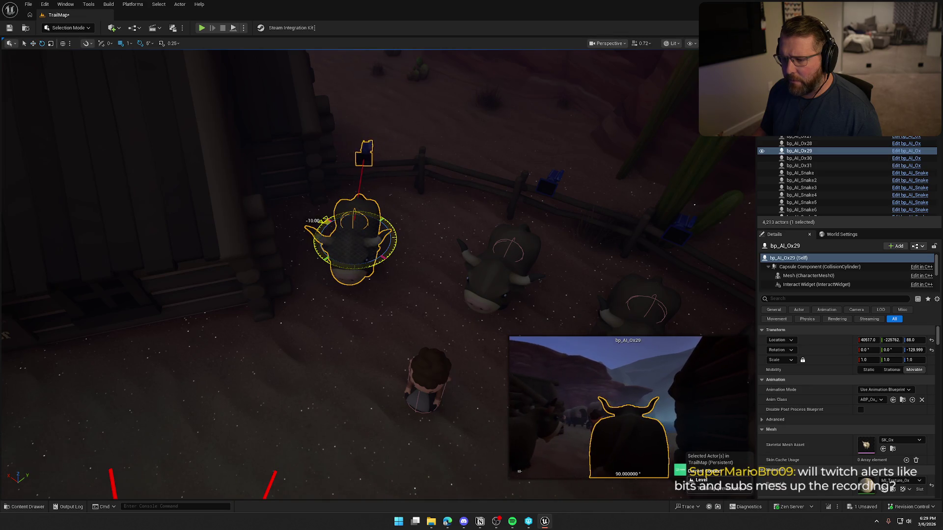
{"action": "double_click", "coordinate": [799, 158]}
{"action": "key", "text": "r"}
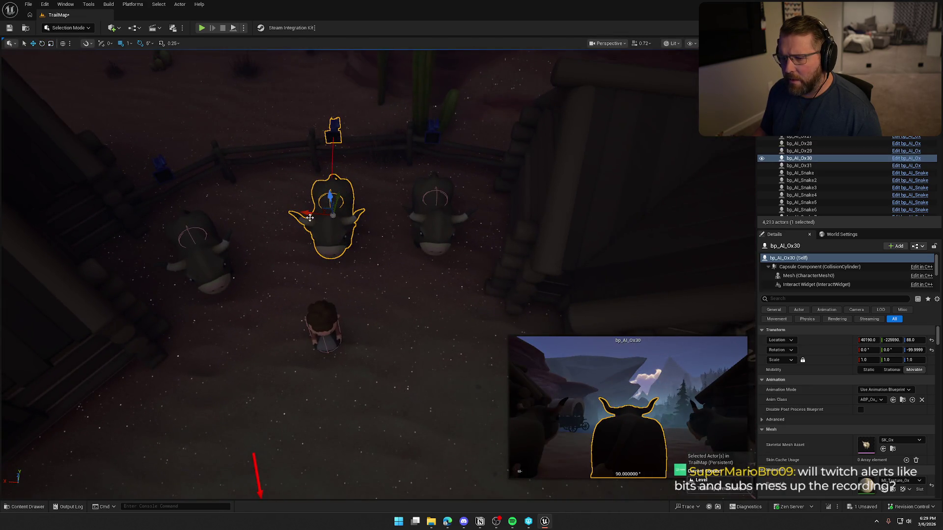
{"action": "mouse_move", "coordinate": [306, 214]}
{"action": "left_mouse_down"}
{"action": "mouse_move", "coordinate": [324, 215]}
{"action": "mouse_move", "coordinate": [361, 189]}
{"action": "mouse_move", "coordinate": [305, 239]}
{"action": "mouse_move", "coordinate": [385, 258]}
{"action": "left_mouse_up"}
{"action": "left_click_drag", "start_coordinate": [379, 297], "coordinate": [398, 294]}
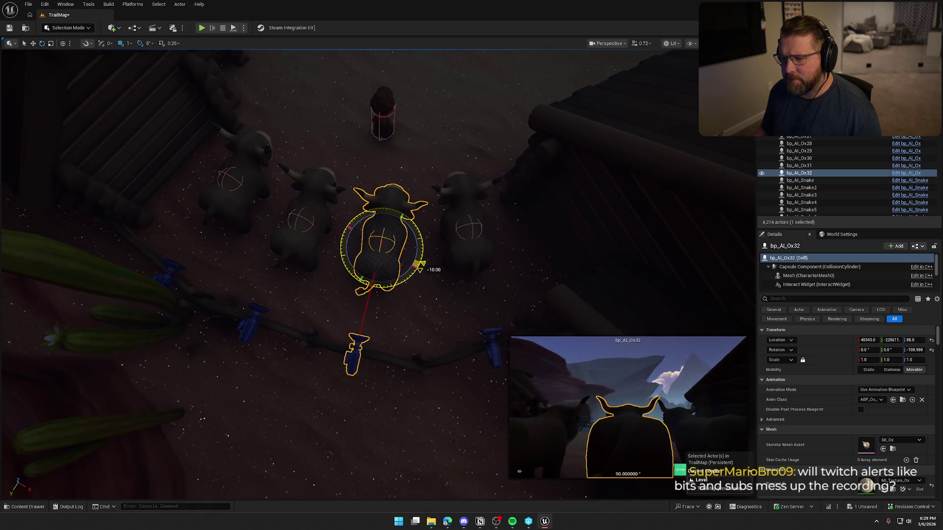
{"action": "key", "text": "Escape"}
{"action": "left_click_drag", "start_coordinate": [499, 313], "coordinate": [456, 319]}
{"action": "left_click_drag", "start_coordinate": [512, 294], "coordinate": [512, 300]}
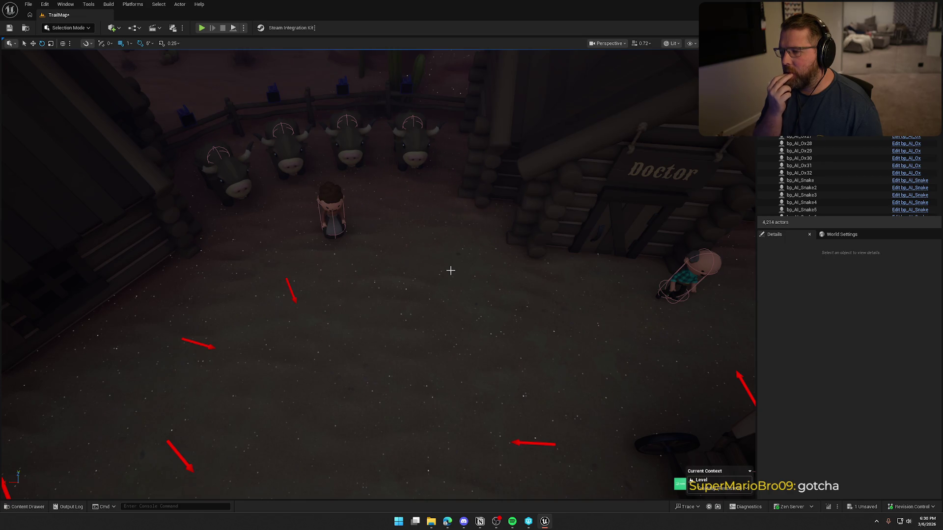
{"action": "scroll", "coordinate": [450, 271], "scroll_direction": "up", "scroll_amount": 2}
{"action": "key", "text": "w"}
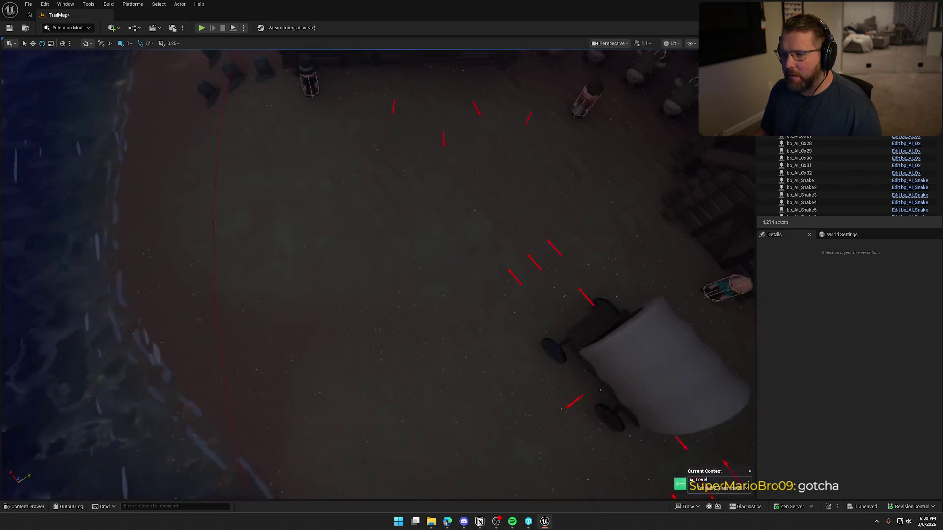
{"action": "scroll", "coordinate": [416, 194], "scroll_direction": "up", "scroll_amount": 1}
{"action": "left_click", "coordinate": [417, 194]}
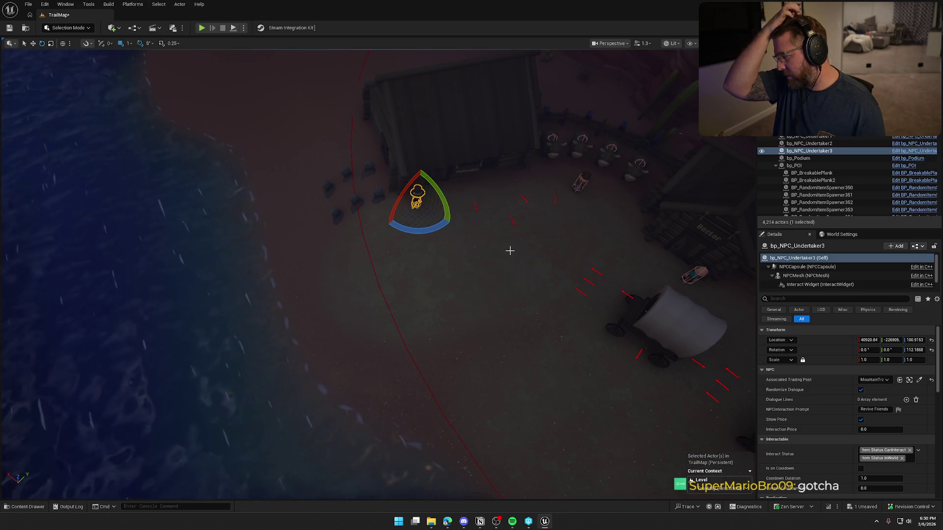
{"action": "left_click_drag", "start_coordinate": [510, 251], "coordinate": [509, 284]}
{"action": "mouse_move", "coordinate": [441, 176]}
{"action": "left_mouse_down"}
{"action": "mouse_move", "coordinate": [441, 162]}
{"action": "mouse_move", "coordinate": [440, 177]}
{"action": "left_mouse_up"}
{"action": "left_click", "coordinate": [459, 160]}
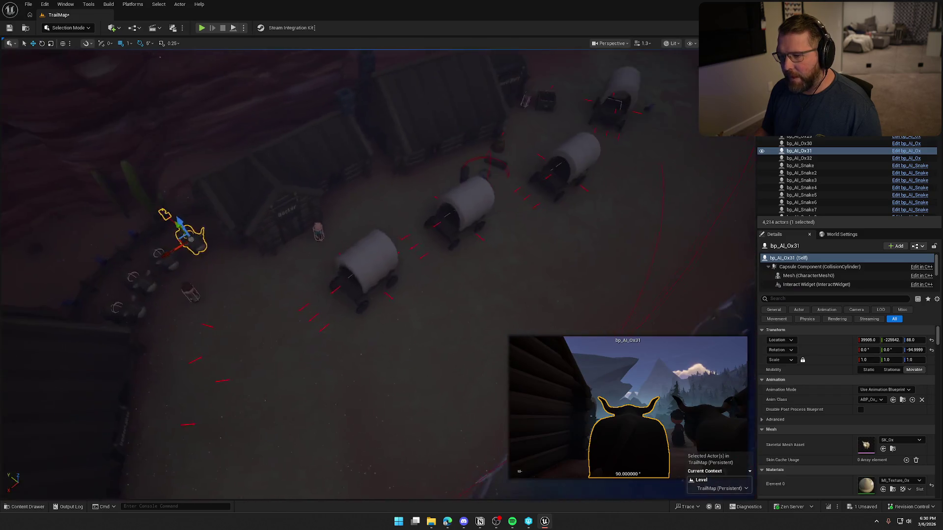
{"action": "key", "text": "Left"}
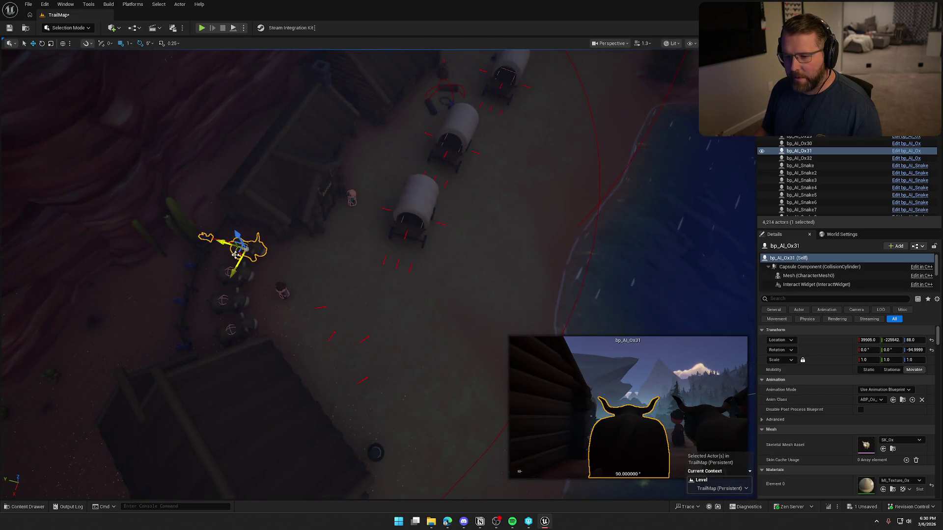
Step: Duplicate an ox, drop it to the ground, turn it 90 degrees, and move it beside the wagon
{"action": "mouse_move", "coordinate": [235, 255]}
{"action": "left_mouse_down"}
{"action": "mouse_move", "coordinate": [486, 257]}
{"action": "mouse_move", "coordinate": [468, 233]}
{"action": "mouse_move", "coordinate": [475, 252]}
{"action": "left_mouse_up"}
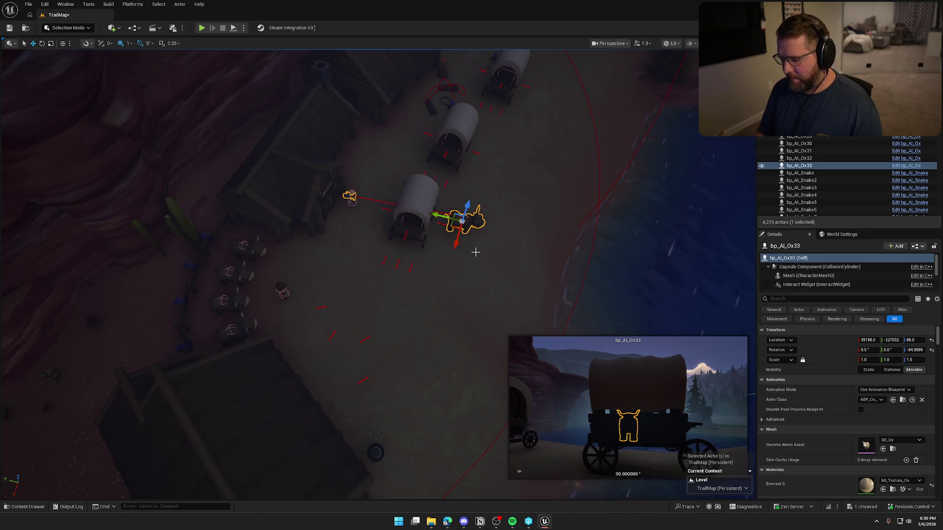
{"action": "key", "text": "End"}
{"action": "key", "text": "f"}
{"action": "key", "text": "e"}
{"action": "mouse_move", "coordinate": [387, 270]}
{"action": "left_mouse_down"}
{"action": "mouse_move", "coordinate": [381, 272]}
{"action": "mouse_move", "coordinate": [391, 248]}
{"action": "mouse_move", "coordinate": [410, 236]}
{"action": "mouse_move", "coordinate": [437, 289]}
{"action": "left_mouse_up"}
{"action": "left_click_drag", "start_coordinate": [388, 265], "coordinate": [330, 252]}
Step: Set this ox's purchase post to None
{"action": "scroll", "coordinate": [844, 428], "scroll_direction": "down", "scroll_amount": 4}
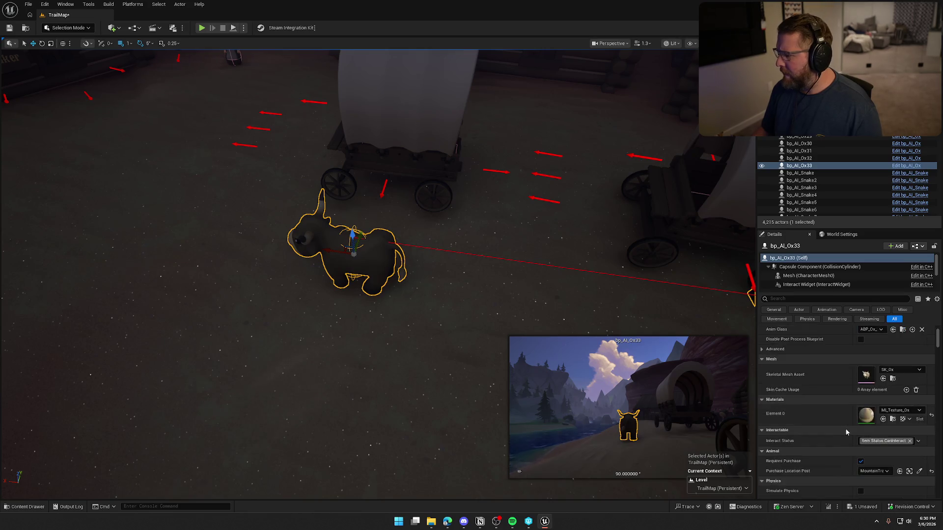
{"action": "left_click", "coordinate": [870, 400]}
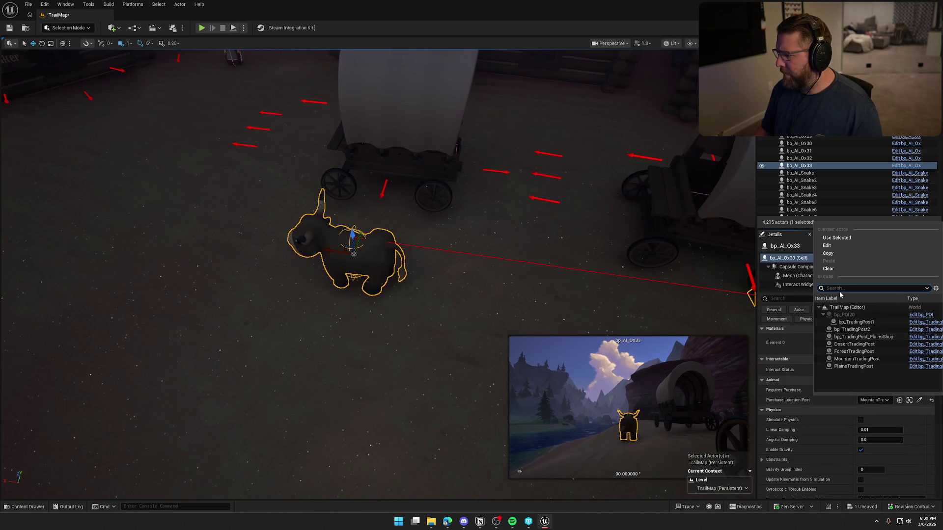
{"action": "left_click", "coordinate": [827, 268]}
{"action": "scroll", "coordinate": [420, 279], "scroll_direction": "down", "scroll_amount": 5}
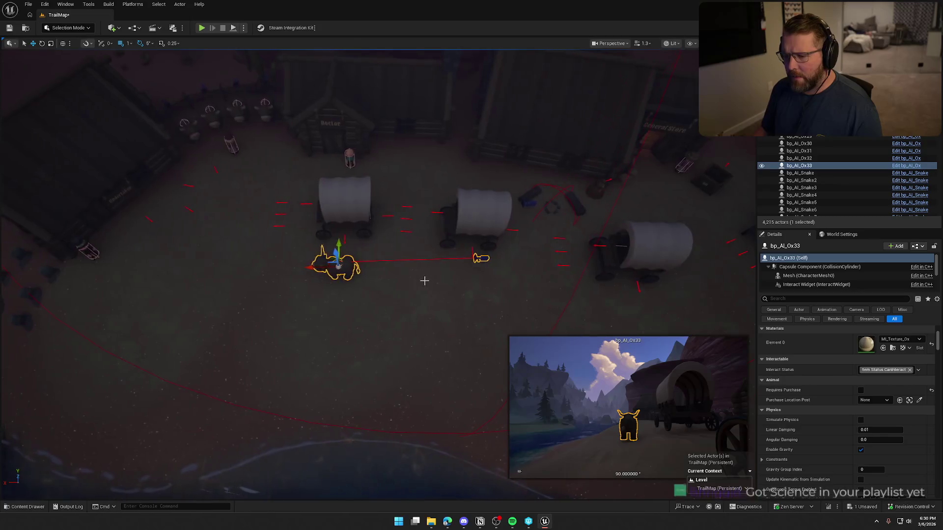
{"action": "scroll", "coordinate": [420, 280], "scroll_direction": "up", "scroll_amount": 3}
Step: Duplicate the ox with Ctrl+D and shift the copy slightly right
{"action": "mouse_move", "coordinate": [420, 279]}
{"action": "left_mouse_down"}
{"action": "mouse_move", "coordinate": [369, 307]}
{"action": "mouse_move", "coordinate": [346, 259]}
{"action": "mouse_move", "coordinate": [341, 138]}
{"action": "mouse_move", "coordinate": [341, 151]}
{"action": "mouse_move", "coordinate": [336, 145]}
{"action": "left_mouse_up"}
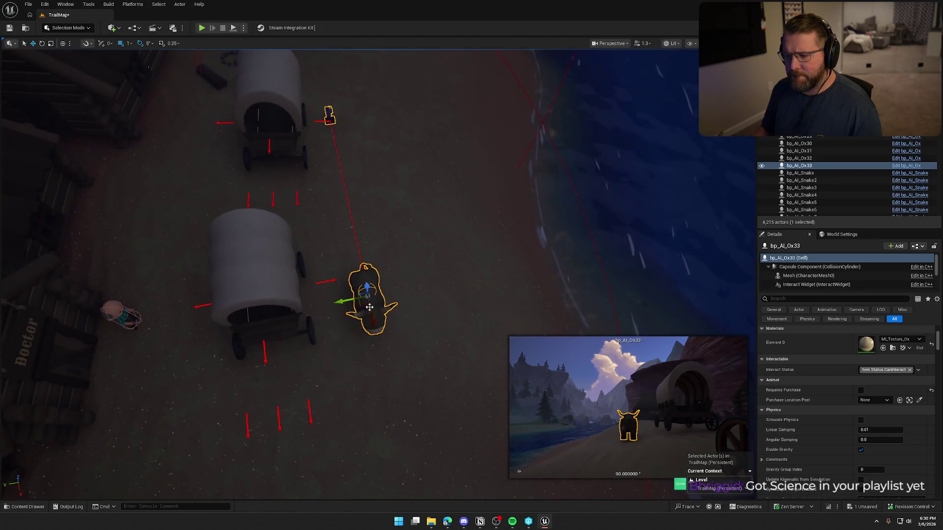
{"action": "key", "text": "w"}
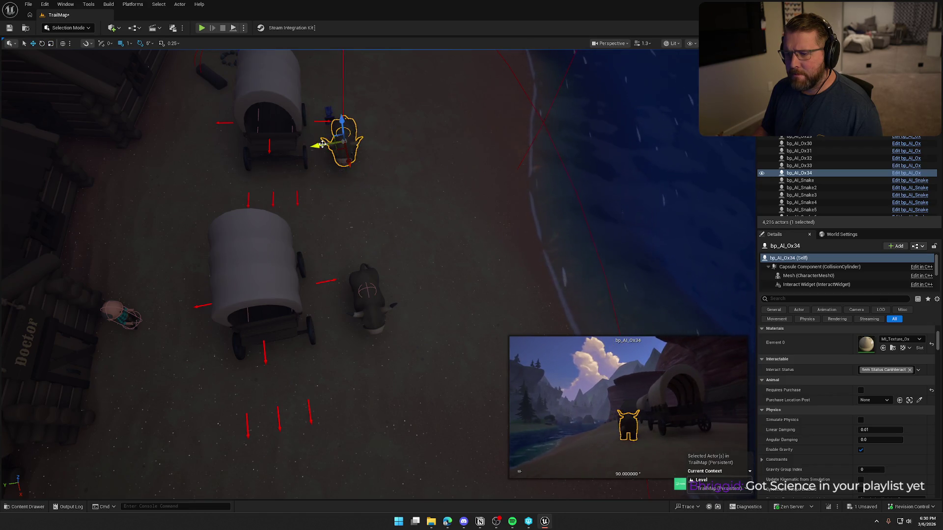
{"action": "mouse_move", "coordinate": [297, 142]}
{"action": "left_mouse_down"}
{"action": "mouse_move", "coordinate": [455, 210]}
{"action": "mouse_move", "coordinate": [456, 255]}
{"action": "mouse_move", "coordinate": [442, 274]}
{"action": "mouse_move", "coordinate": [427, 284]}
{"action": "mouse_move", "coordinate": [352, 186]}
{"action": "left_mouse_up"}
{"action": "key", "text": "ctrl+d"}
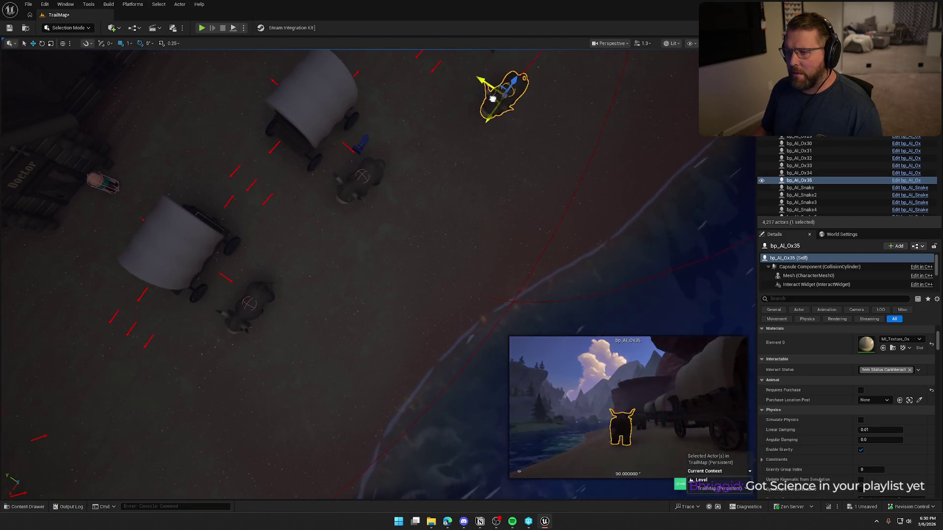
{"action": "key", "text": "f"}
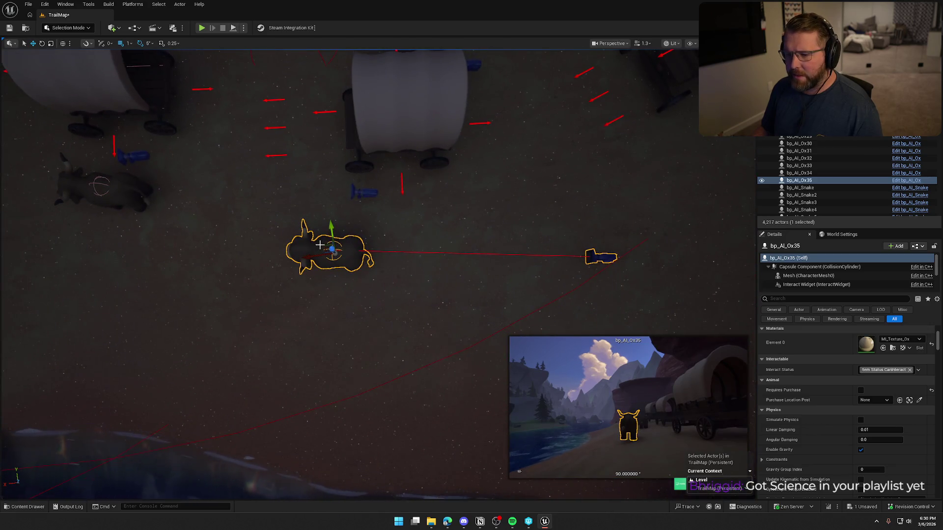
{"action": "mouse_move", "coordinate": [319, 245]}
{"action": "left_mouse_down"}
{"action": "mouse_move", "coordinate": [379, 243]}
{"action": "mouse_move", "coordinate": [422, 223]}
{"action": "mouse_move", "coordinate": [393, 226]}
{"action": "left_mouse_up"}
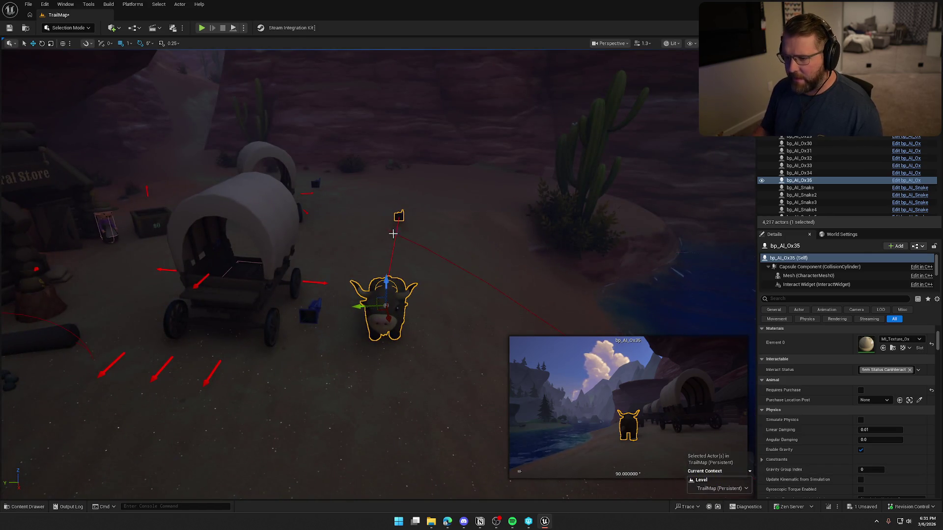
Step: Make another ox copy and position it next to a wagon
{"action": "left_click_drag", "start_coordinate": [391, 288], "coordinate": [320, 285]}
{"action": "mouse_move", "coordinate": [309, 247]}
{"action": "left_mouse_down", "text": "alt"}
{"action": "mouse_move", "coordinate": [454, 307]}
{"action": "mouse_move", "coordinate": [425, 273]}
{"action": "left_mouse_up", "text": "alt"}
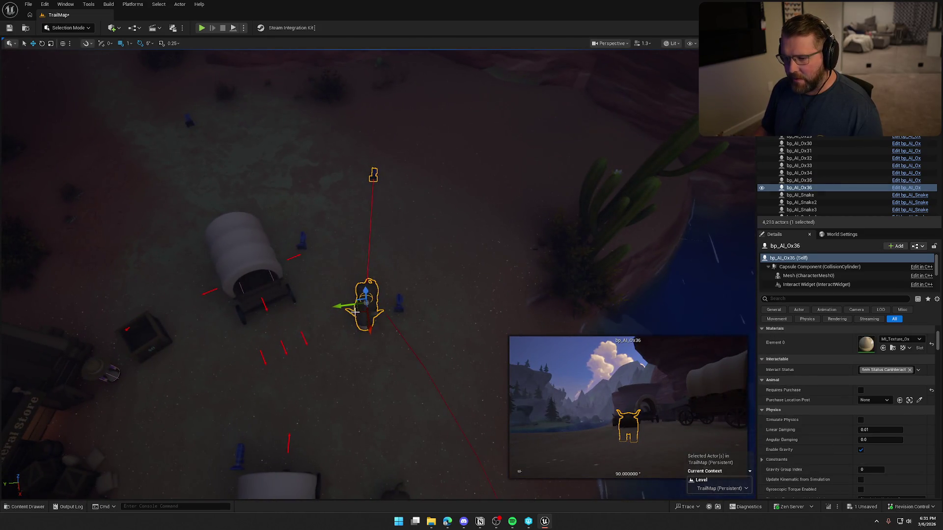
{"action": "mouse_move", "coordinate": [358, 310]}
{"action": "left_mouse_down"}
{"action": "mouse_move", "coordinate": [319, 295]}
{"action": "mouse_move", "coordinate": [346, 280]}
{"action": "mouse_move", "coordinate": [350, 251]}
{"action": "left_mouse_up"}
{"action": "key", "text": "e"}
{"action": "key", "text": "w"}
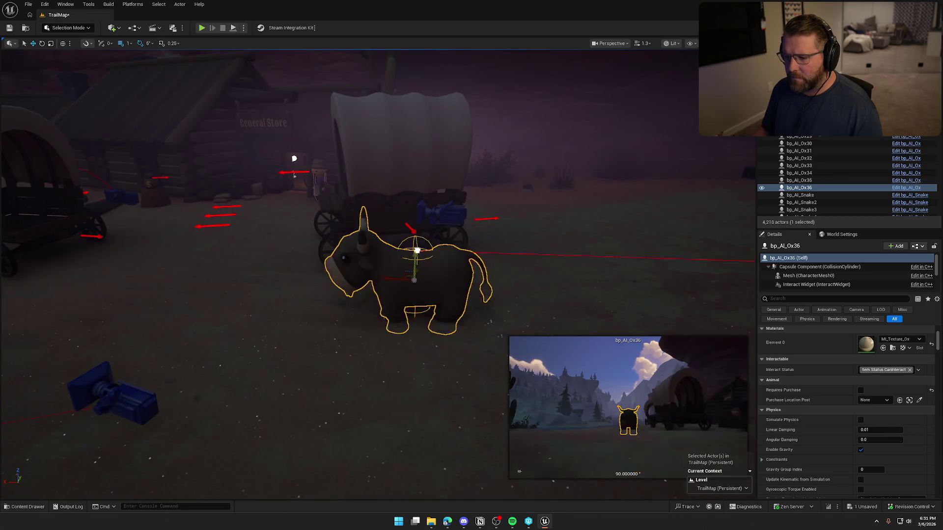
{"action": "key", "text": "Escape"}
Step: Review the oxen beside the wagons from above and save TrailMap
{"action": "left_click_drag", "start_coordinate": [294, 158], "coordinate": [541, 118]}
{"action": "left_click_drag", "start_coordinate": [384, 229], "coordinate": [401, 154]}
{"action": "left_click", "coordinate": [401, 154]}
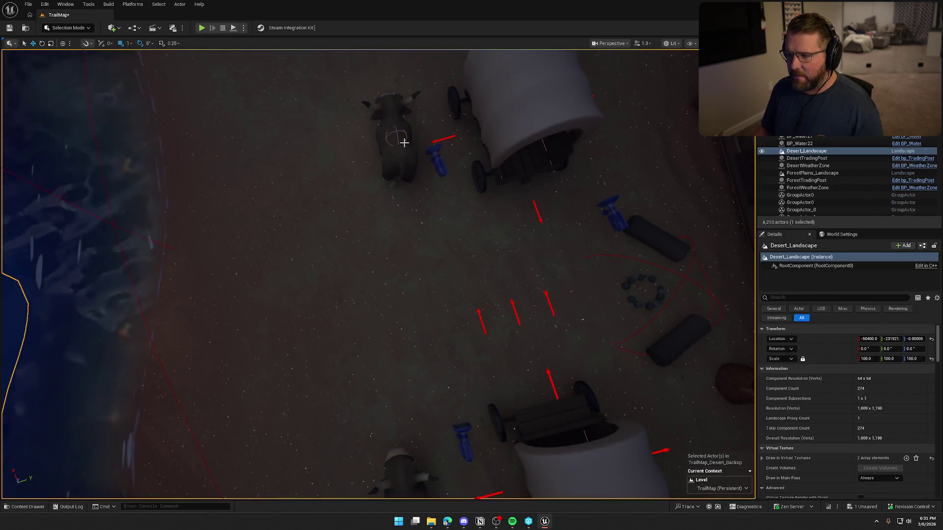
{"action": "key", "text": "Escape"}
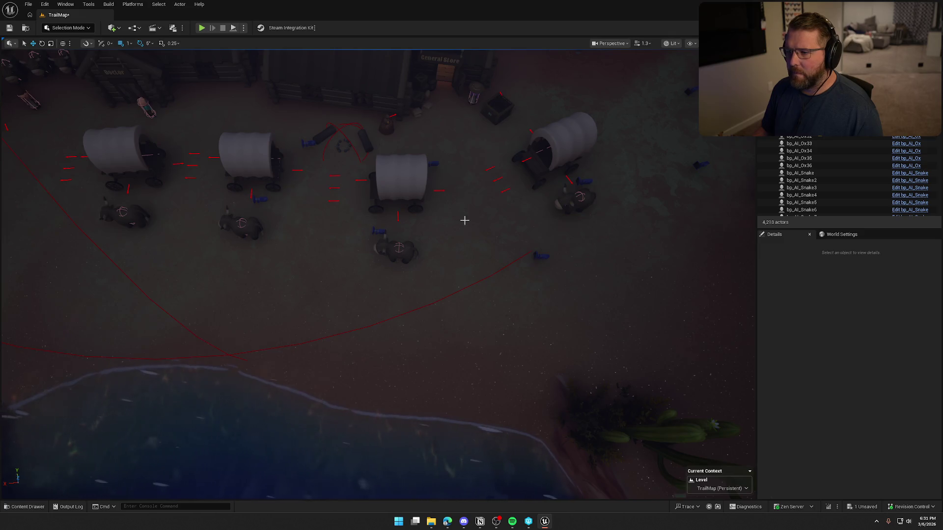
{"action": "key", "text": "ctrl+s"}
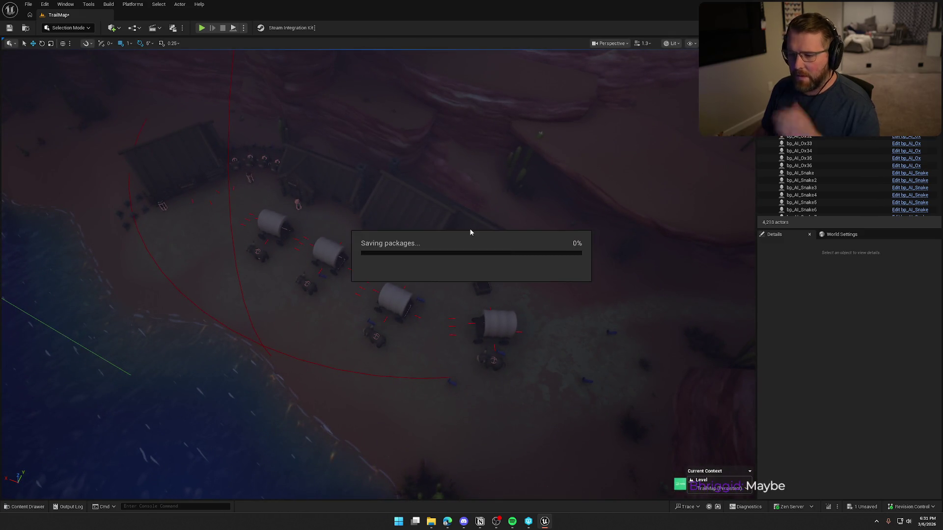
Step: Select MountainTradingPost and add new entries to its Town Respawn Actors list
{"action": "left_click", "coordinate": [228, 134]}
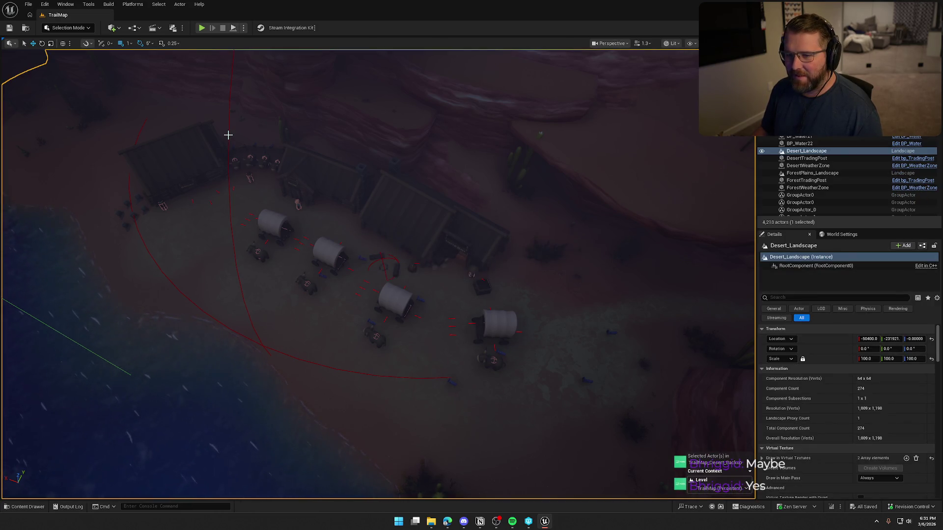
{"action": "left_click", "coordinate": [228, 134]}
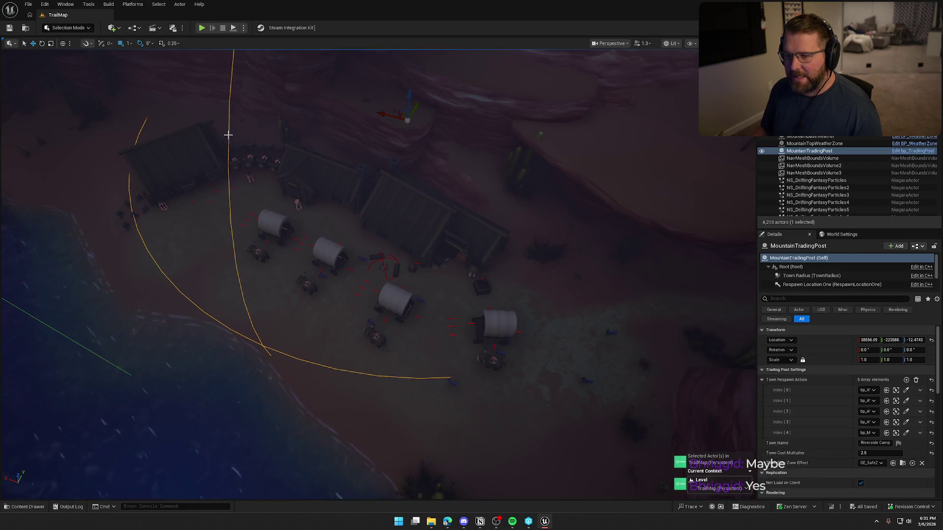
{"action": "left_click", "coordinate": [906, 381]}
{"action": "left_click", "coordinate": [905, 380]}
{"action": "left_click", "coordinate": [906, 380]}
{"action": "left_click", "coordinate": [905, 380]}
Step: Eyedrop four camp oxen into respawn slots 5–8 and save the map
{"action": "scroll", "coordinate": [916, 383], "scroll_direction": "down", "scroll_amount": 3}
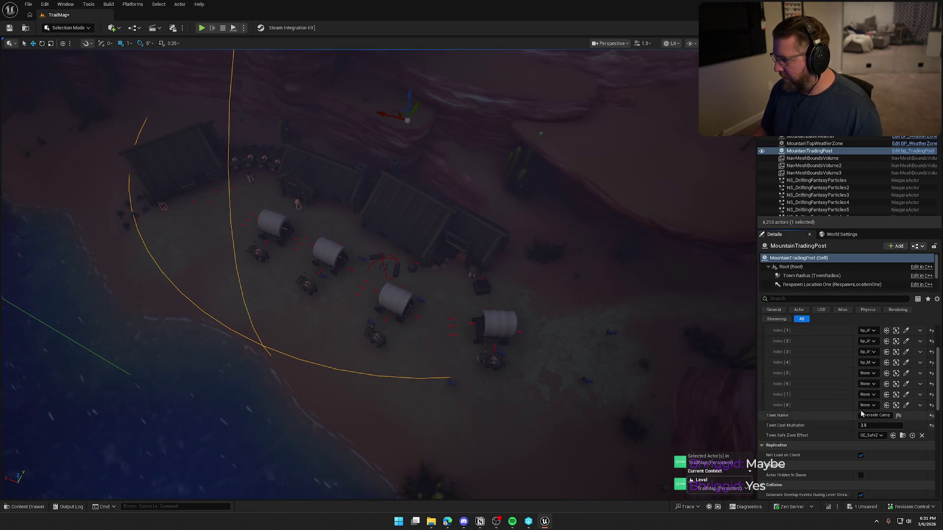
{"action": "left_click", "coordinate": [905, 373]}
{"action": "left_click", "coordinate": [255, 251]}
{"action": "left_click", "coordinate": [905, 383]}
{"action": "left_click", "coordinate": [308, 285]}
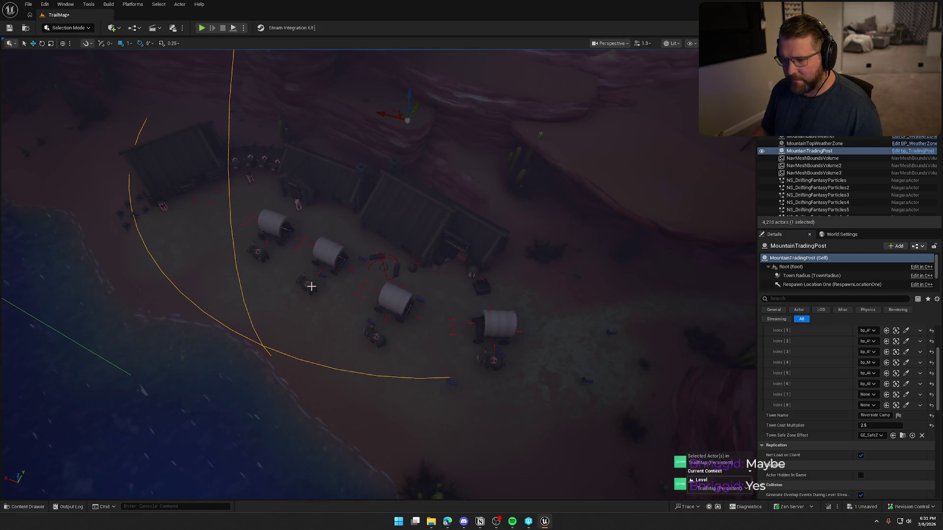
{"action": "left_click", "coordinate": [906, 395]}
{"action": "left_click", "coordinate": [377, 341]}
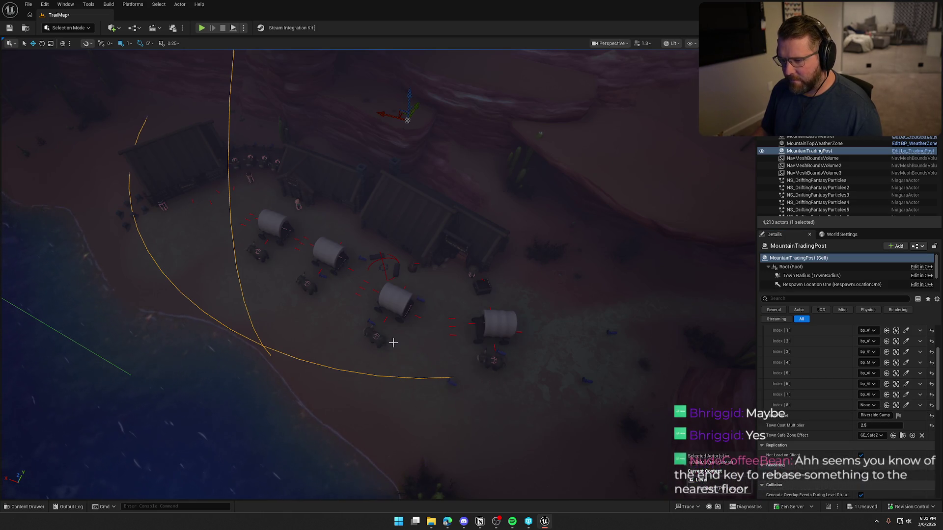
{"action": "left_click", "coordinate": [906, 405]}
{"action": "left_click", "coordinate": [495, 362]}
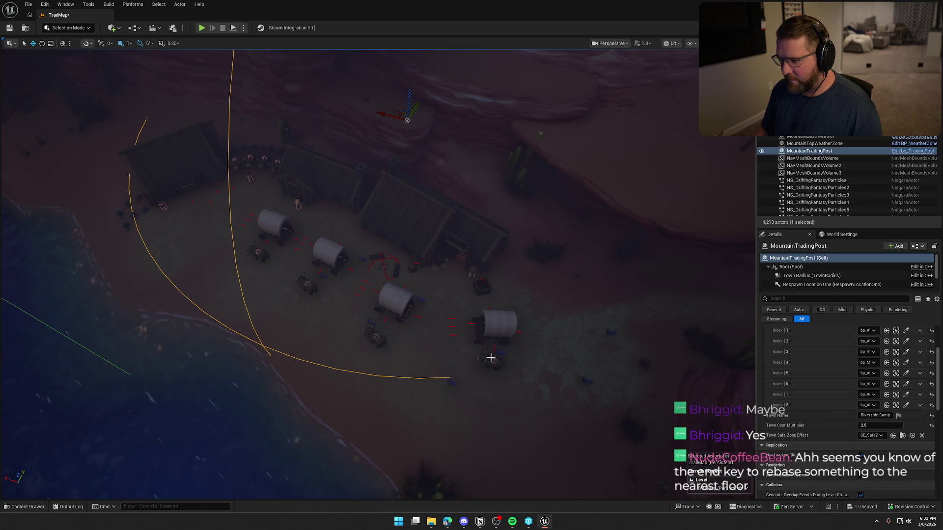
{"action": "key", "text": "ctrl+s"}
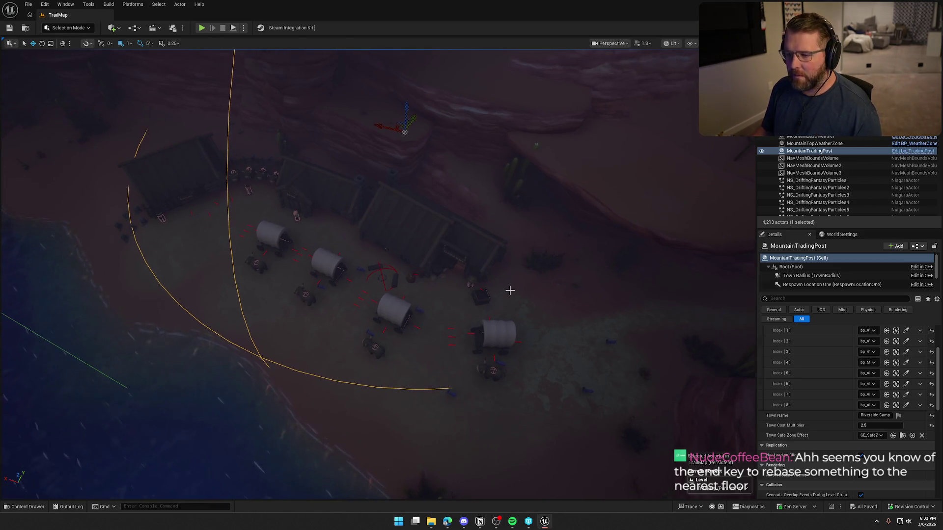
{"action": "key", "text": "Escape"}
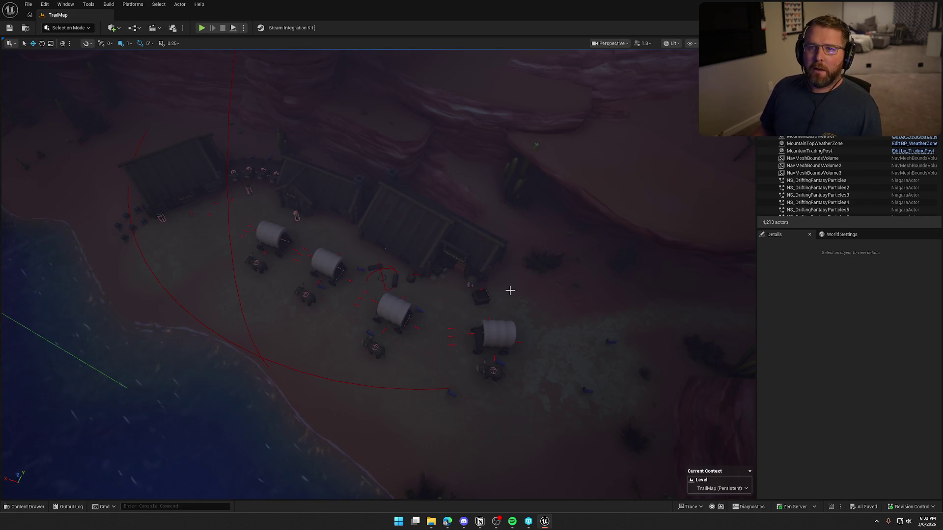
Step: Nudge the large rock platform SM_RockDesert_Layered78 in the red-rock canyon slightly, then save
{"action": "mouse_move", "coordinate": [461, 253]}
{"action": "left_mouse_down"}
{"action": "mouse_move", "coordinate": [469, 334]}
{"action": "mouse_move", "coordinate": [469, 299]}
{"action": "mouse_move", "coordinate": [469, 314]}
{"action": "mouse_move", "coordinate": [454, 290]}
{"action": "left_mouse_up"}
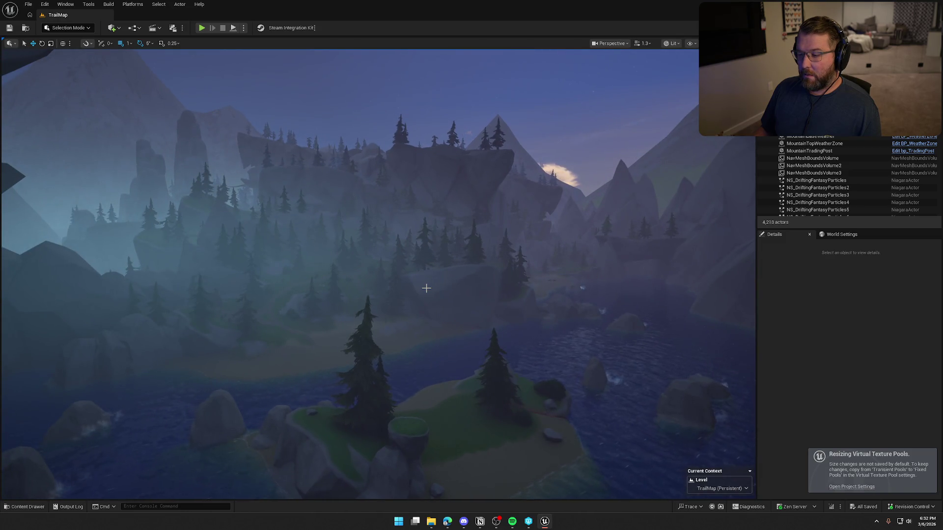
{"action": "mouse_move", "coordinate": [414, 288]}
{"action": "left_mouse_down"}
{"action": "mouse_move", "coordinate": [436, 314]}
{"action": "mouse_move", "coordinate": [397, 319]}
{"action": "left_mouse_up"}
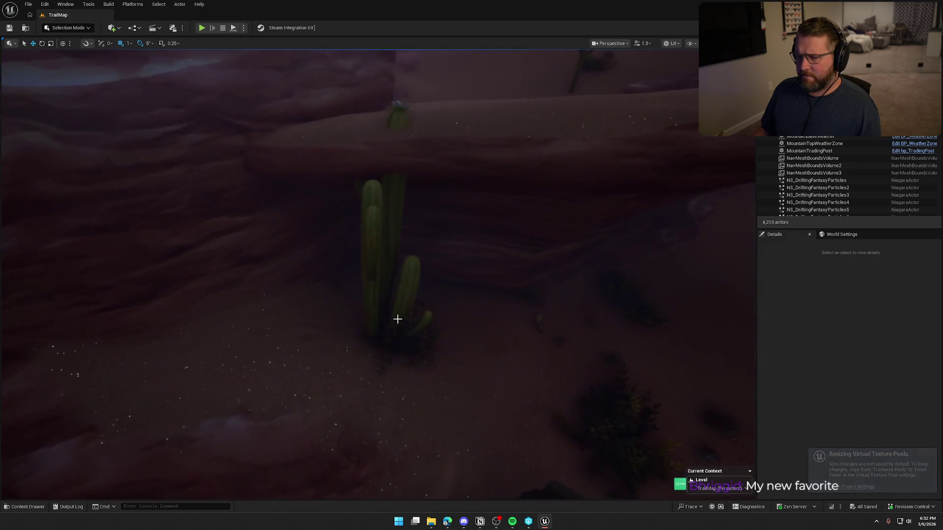
{"action": "left_click", "coordinate": [387, 221]}
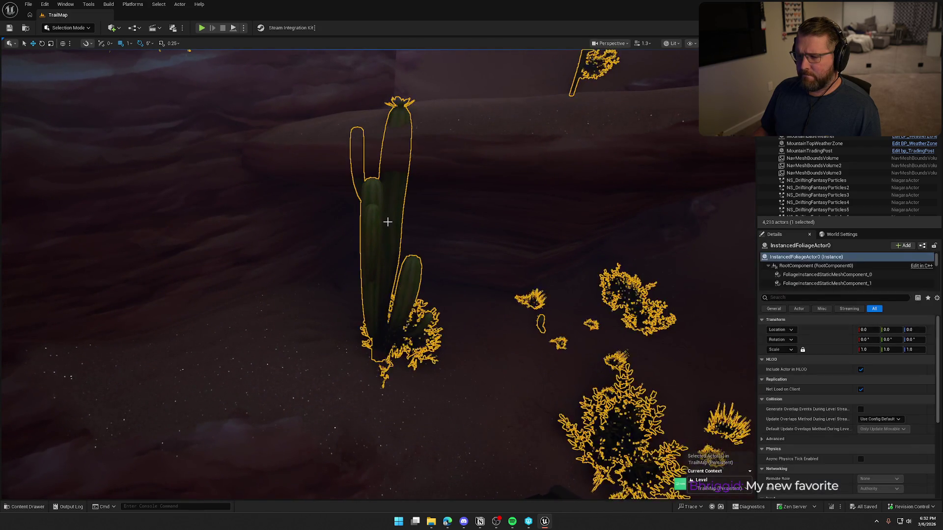
{"action": "left_click", "coordinate": [496, 253]}
{"action": "key", "text": "Escape"}
{"action": "left_click_drag", "start_coordinate": [498, 257], "coordinate": [453, 274]}
{"action": "left_click", "coordinate": [425, 268]}
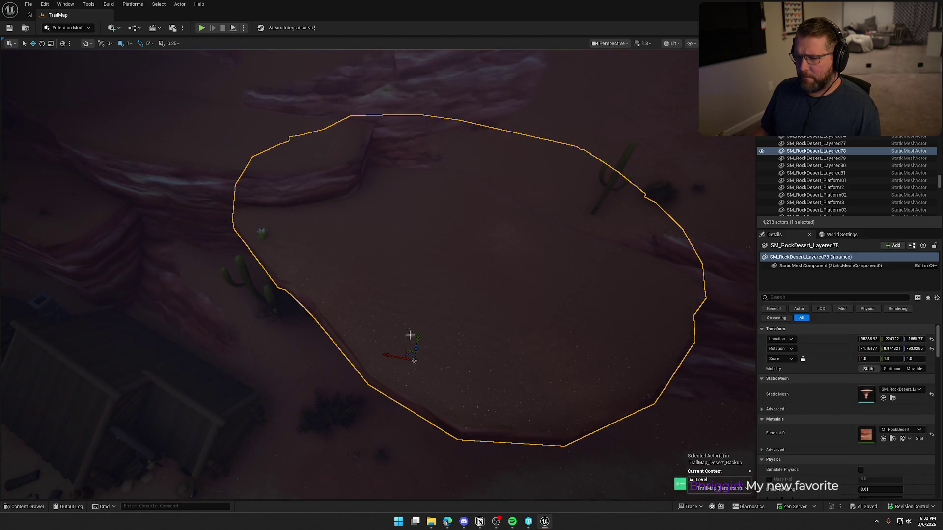
{"action": "left_click_drag", "start_coordinate": [417, 339], "coordinate": [427, 326]}
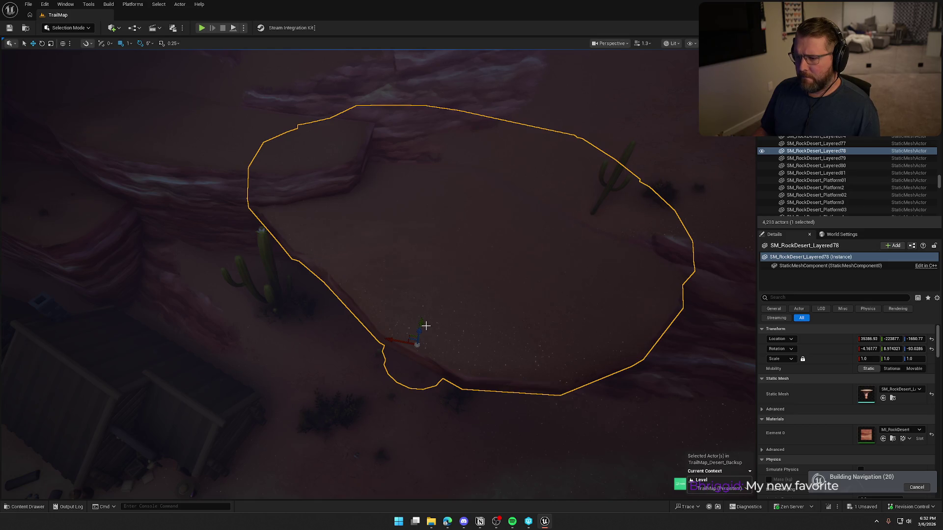
{"action": "key", "text": "Escape"}
{"action": "mouse_move", "coordinate": [499, 293]}
{"action": "left_mouse_down"}
{"action": "mouse_move", "coordinate": [483, 299]}
{"action": "mouse_move", "coordinate": [500, 293]}
{"action": "left_mouse_up"}
{"action": "key", "text": "ctrl+s"}
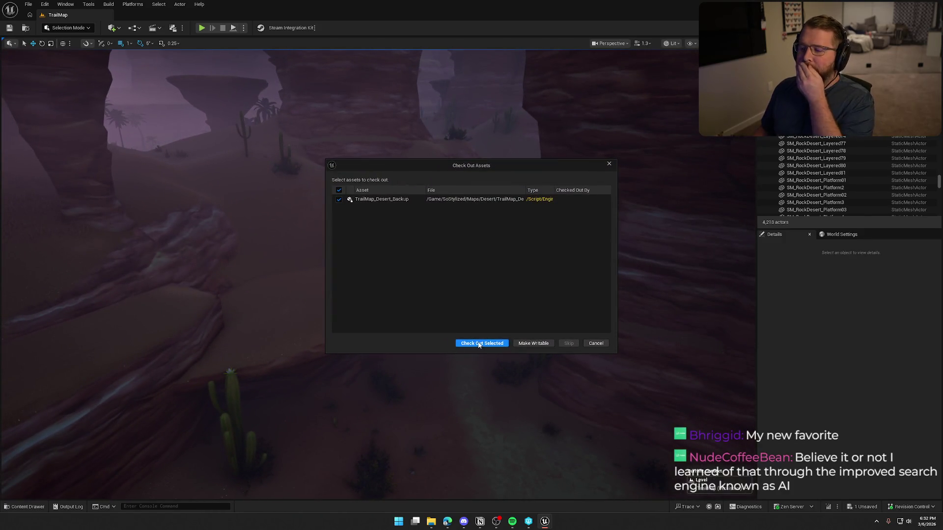
Step: Check out the backup map and package the project for Windows into the Builds folder
{"action": "left_click", "coordinate": [480, 341]}
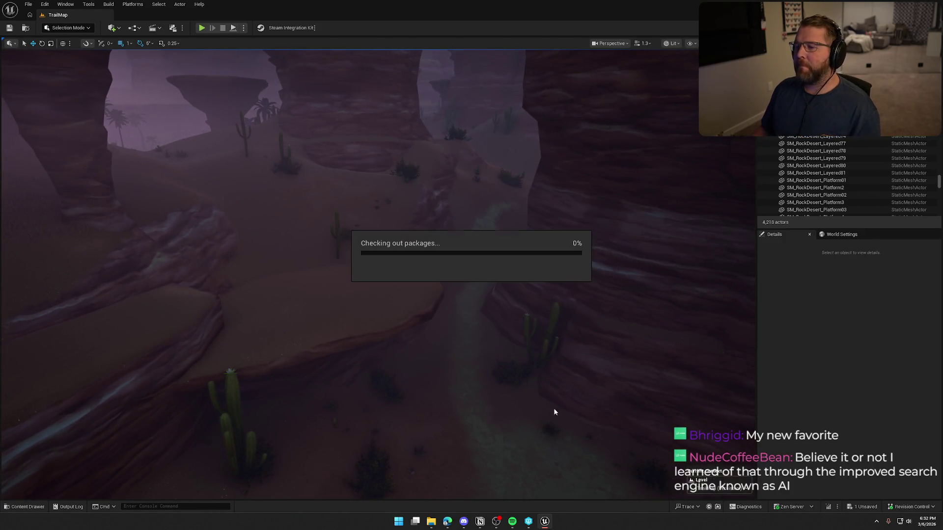
{"action": "left_click", "coordinate": [135, 6]}
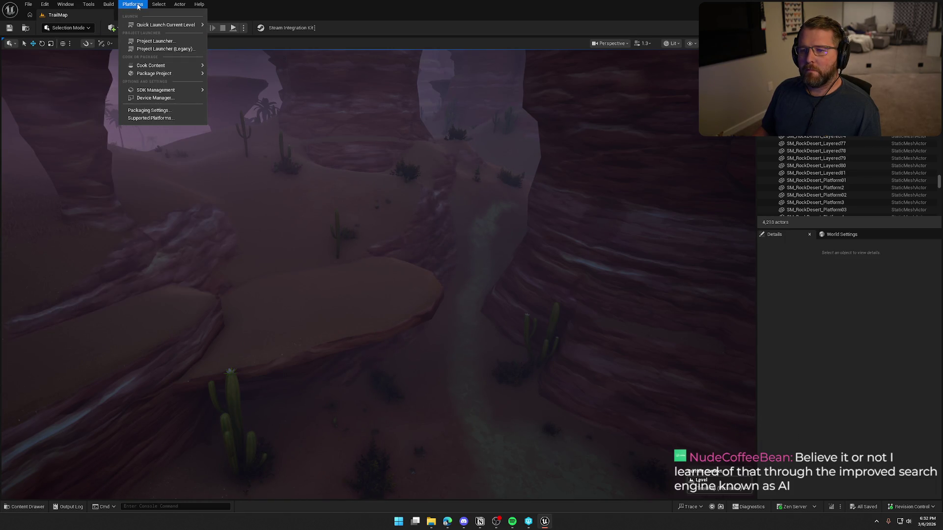
{"action": "mouse_move", "coordinate": [162, 73]}
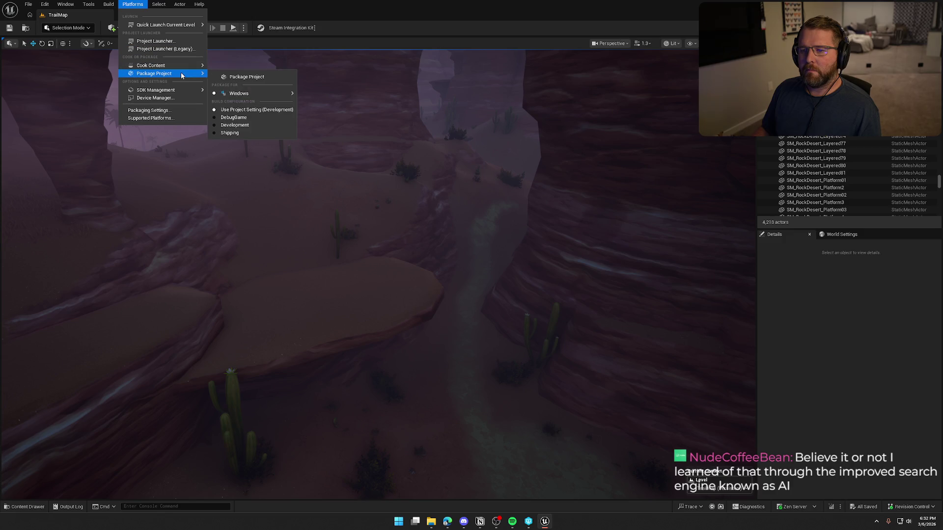
{"action": "left_click", "coordinate": [239, 78]}
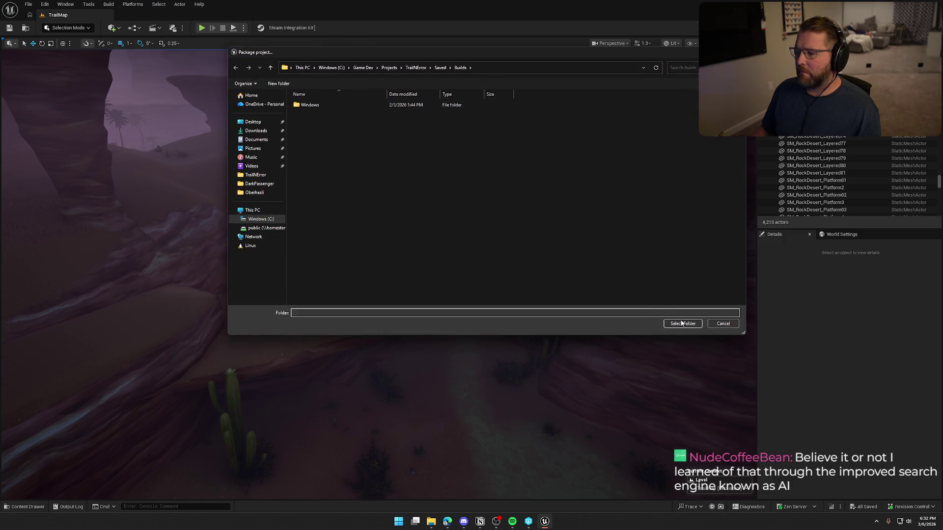
{"action": "left_click", "coordinate": [681, 322]}
Step: Show the packaging output log and clear its old contents
{"action": "left_click", "coordinate": [856, 483]}
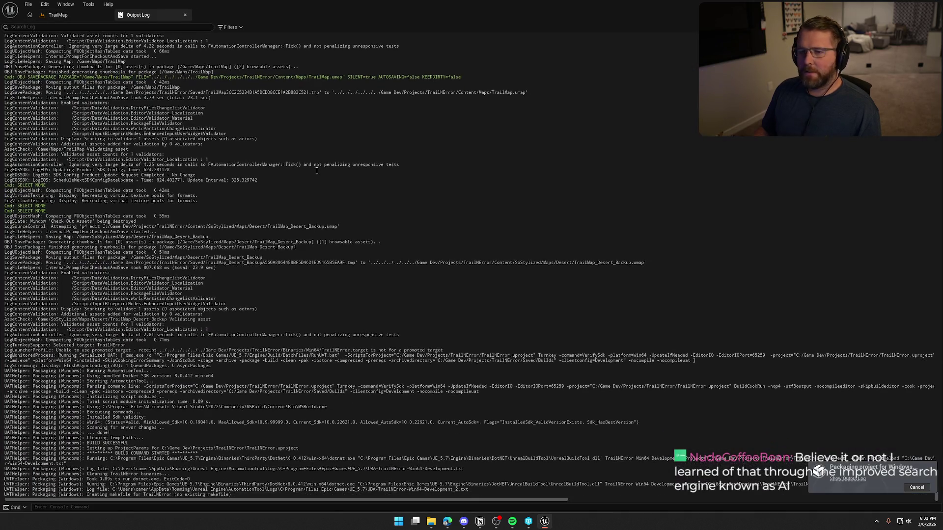
{"action": "right_click", "coordinate": [325, 130]}
{"action": "left_click", "coordinate": [353, 138]}
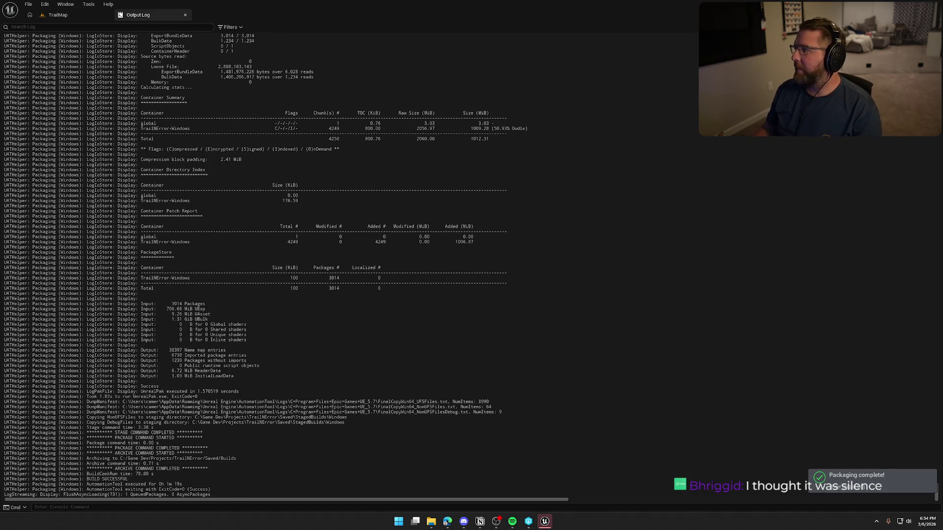
Step: Close the output log window once packaging reports completion
{"action": "key", "text": "alt+F4"}
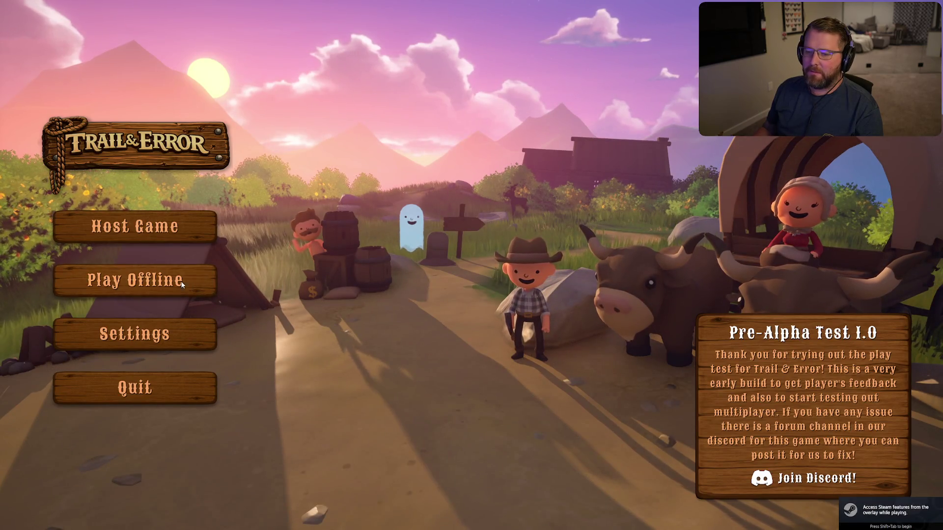
Step: Start a new offline game on Probably Fine difficulty
{"action": "left_click", "coordinate": [208, 278]}
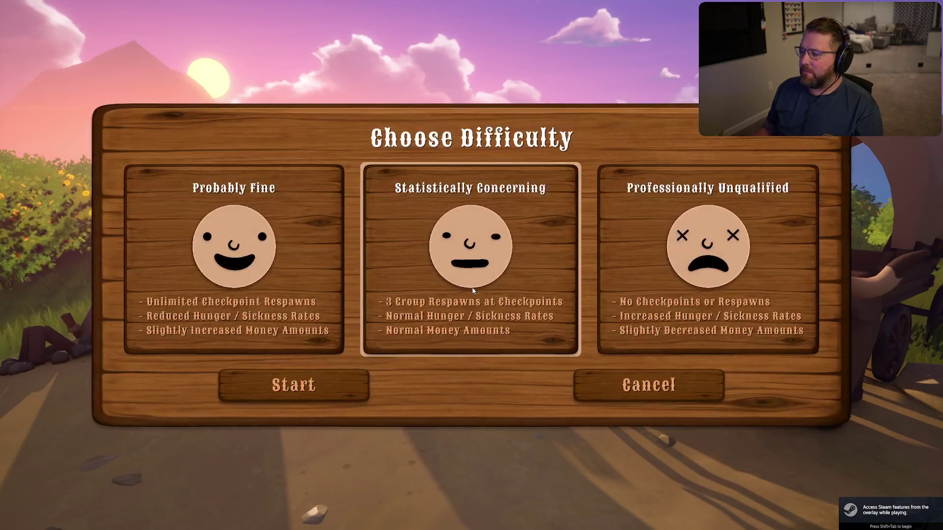
{"action": "left_click", "coordinate": [324, 338]}
{"action": "left_click", "coordinate": [344, 383]}
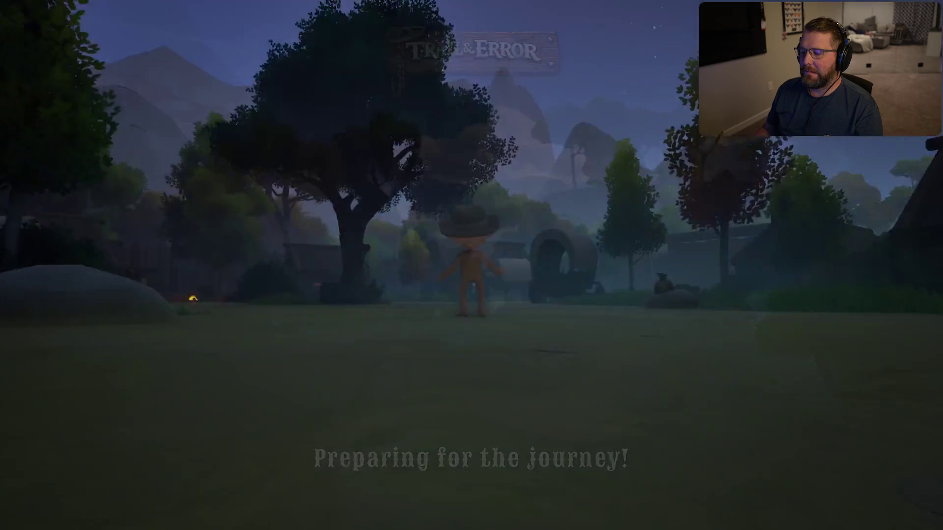
Step: Run through camp, ride the ox, switch to driving the wagon, then pause
{"action": "key", "text": "w"}
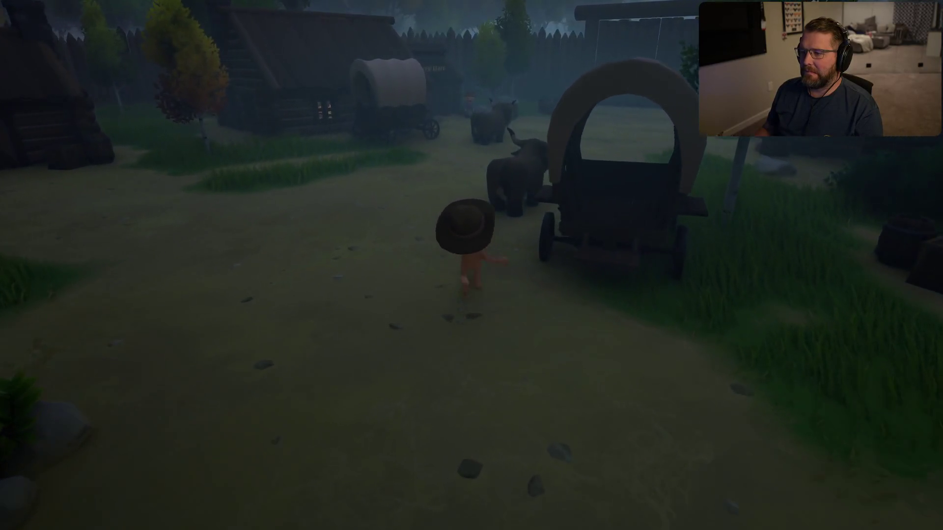
{"action": "key", "text": "e"}
{"action": "key", "text": "e"}
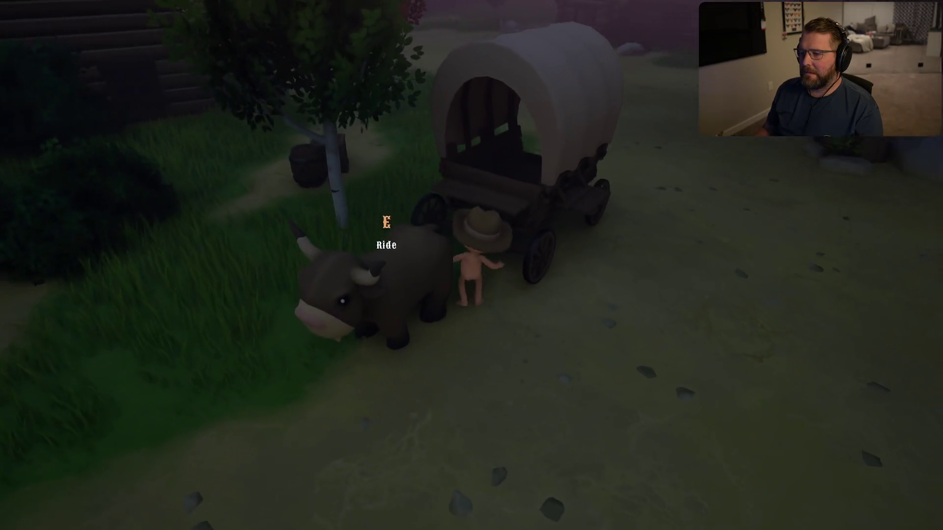
{"action": "key", "text": "e"}
{"action": "key", "text": "s"}
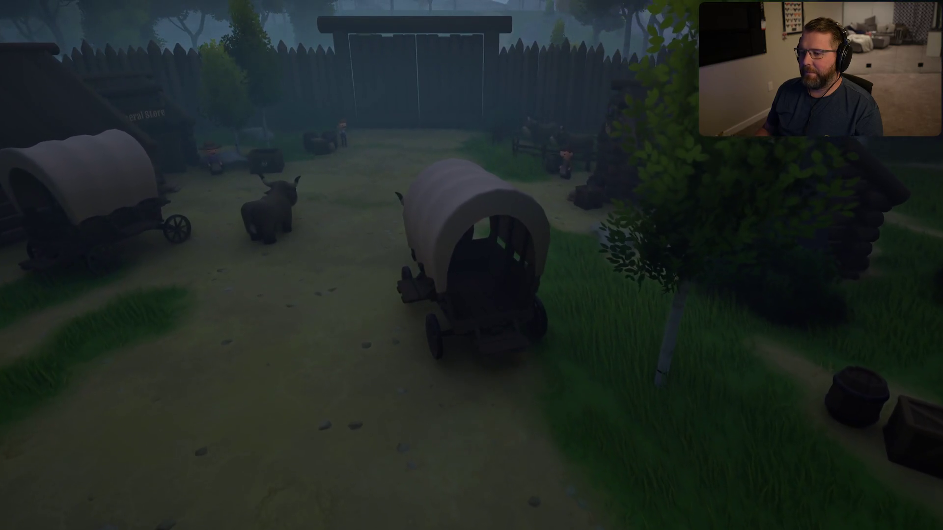
{"action": "key", "text": "Escape"}
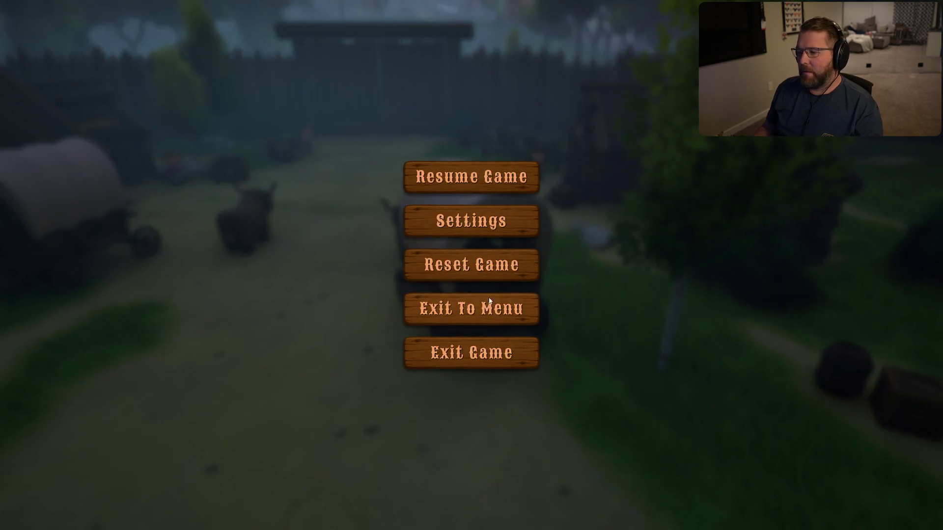
Step: Exit the playtest to the Trail & Error title screen and begin a new offline game
{"action": "left_click", "coordinate": [489, 298]}
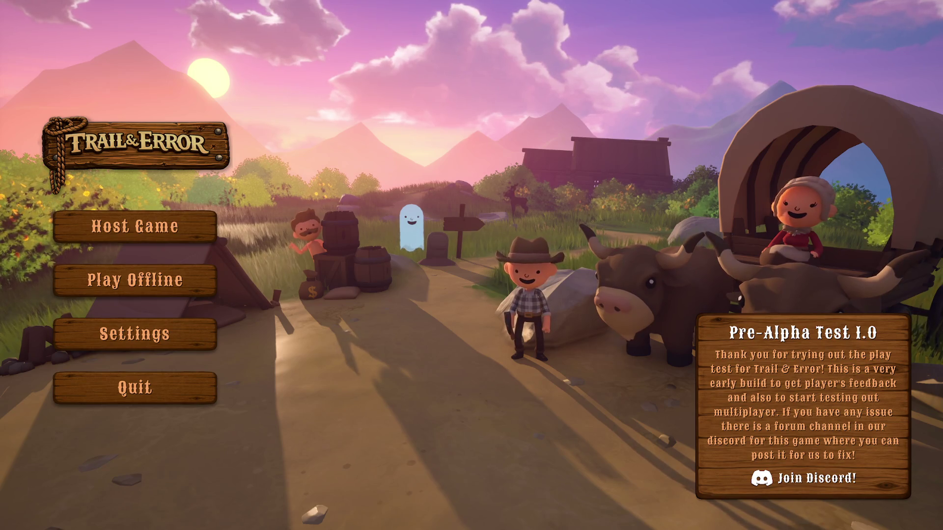
{"action": "left_click", "coordinate": [177, 290]}
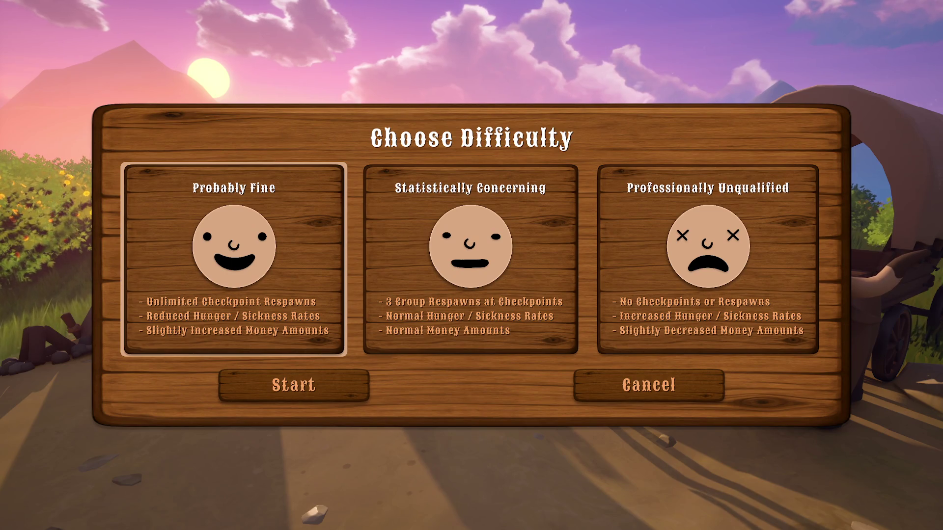
Step: Start the journey on Probably Fine difficulty and head toward the wagon area
{"action": "left_click", "coordinate": [319, 389]}
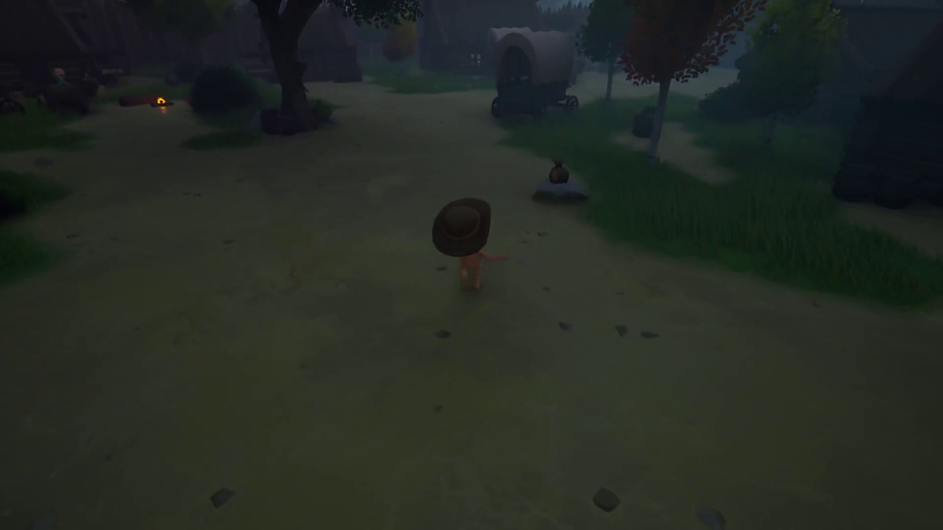
{"action": "key", "text": "w"}
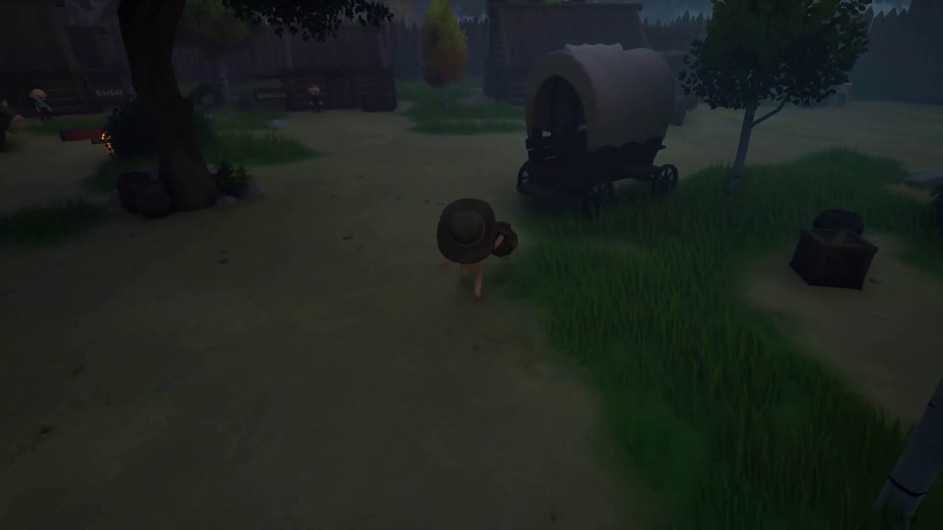
{"action": "key", "text": "a"}
{"action": "key", "text": "super"}
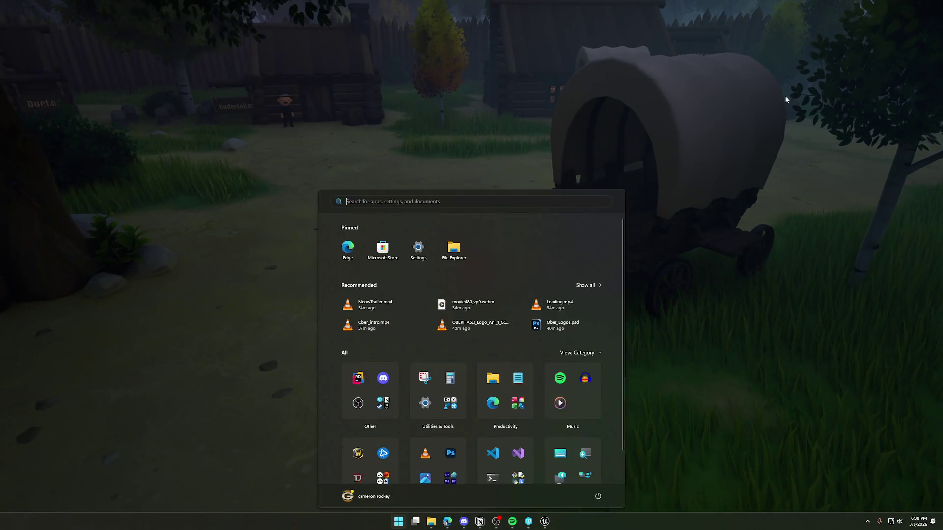
{"action": "key", "text": "super"}
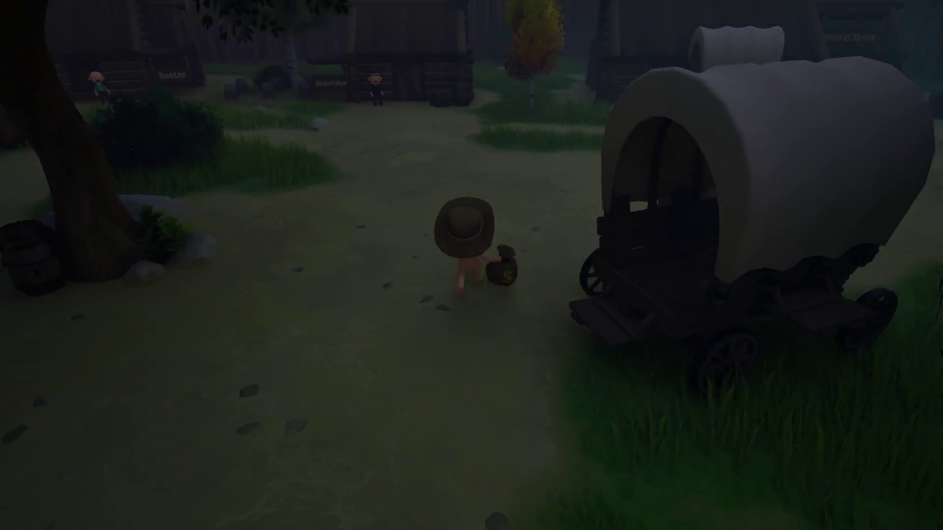
Step: Walk past the covered wagon to the ox and mount it
{"action": "key", "text": "w"}
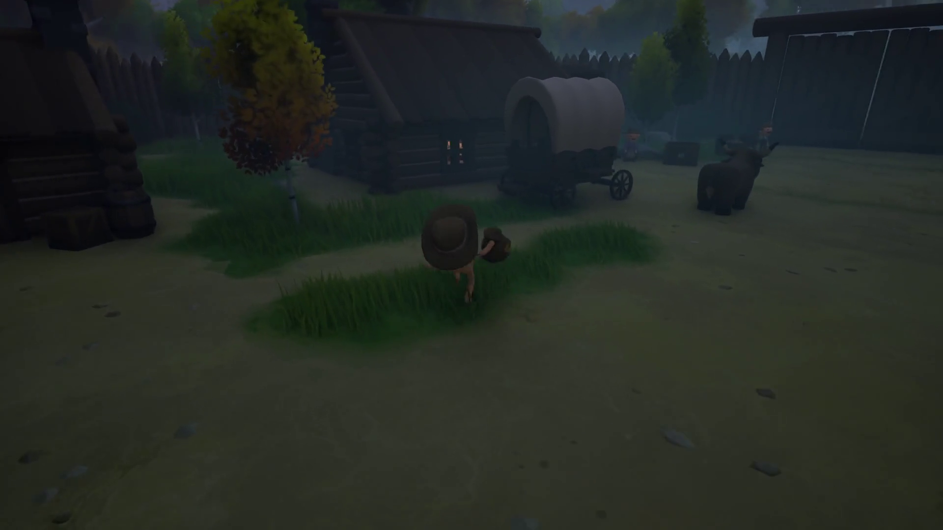
{"action": "key", "text": "w"}
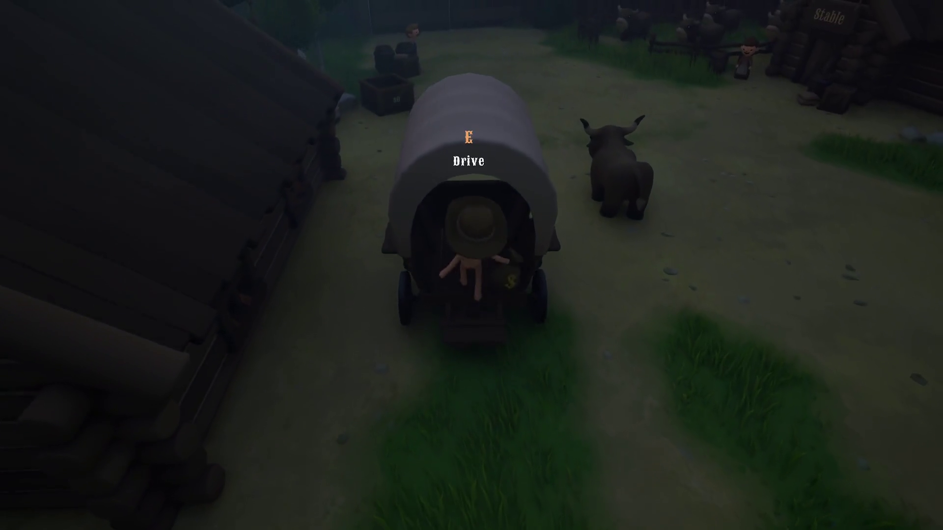
{"action": "key", "text": "w"}
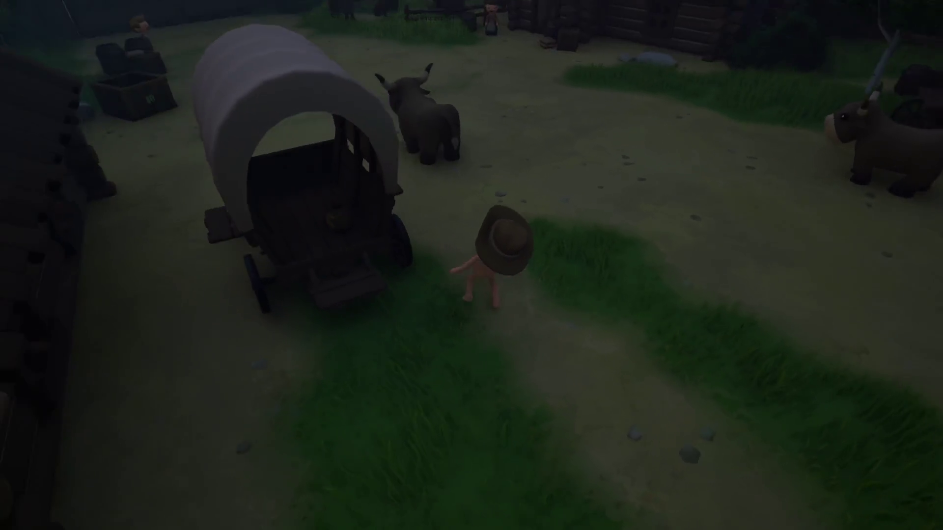
{"action": "key", "text": "e"}
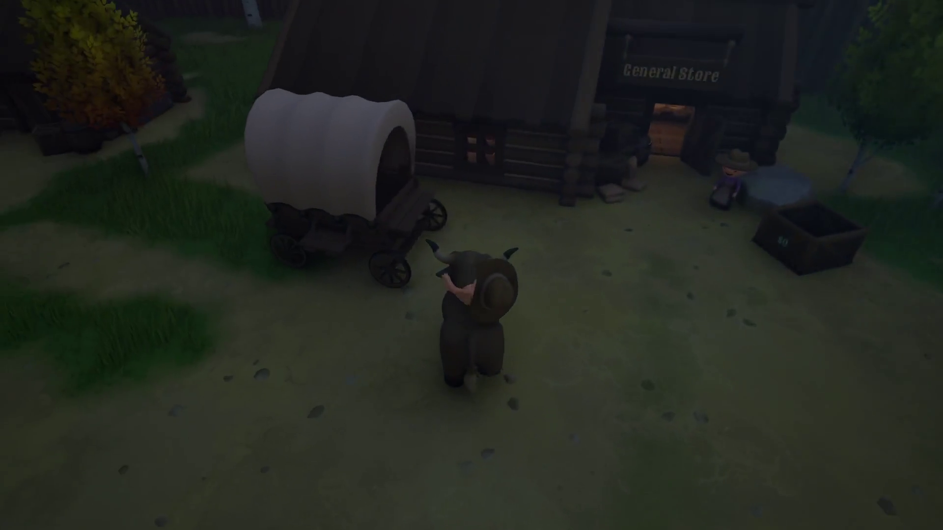
Step: Enter the General Store, buy the $20 clothing, and walk to the food counter
{"action": "key", "text": "w"}
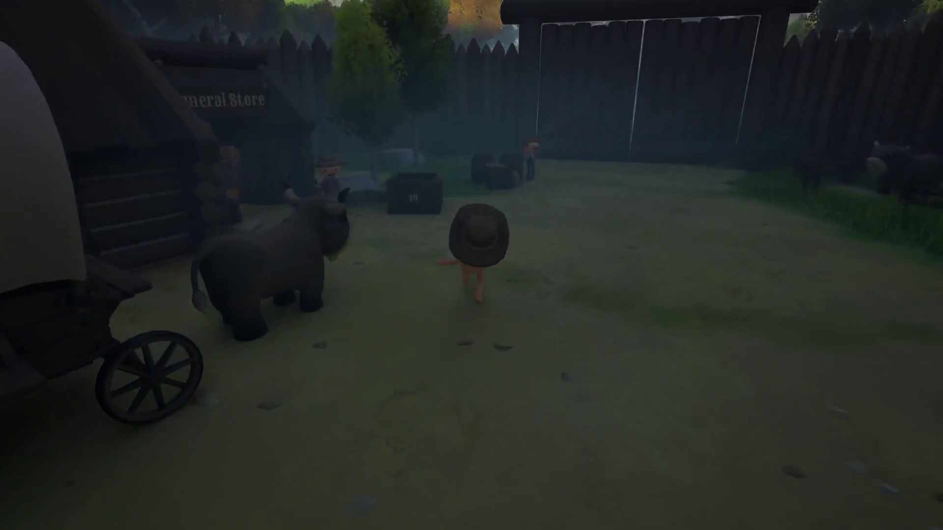
{"action": "key", "text": "w"}
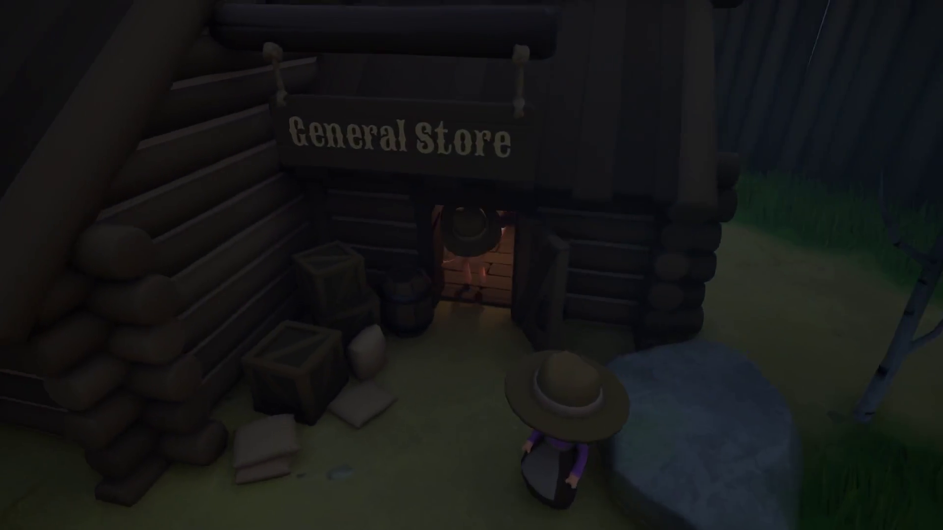
{"action": "key", "text": "w"}
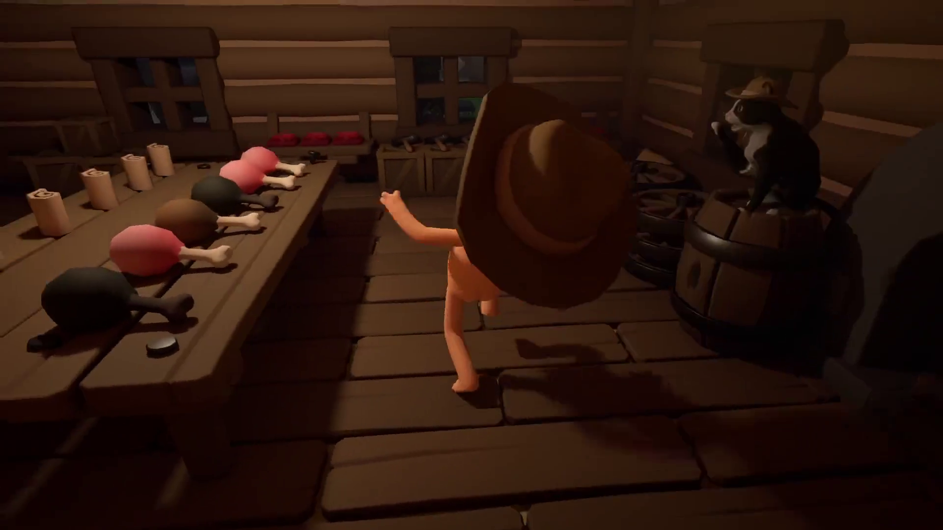
{"action": "key", "text": "w"}
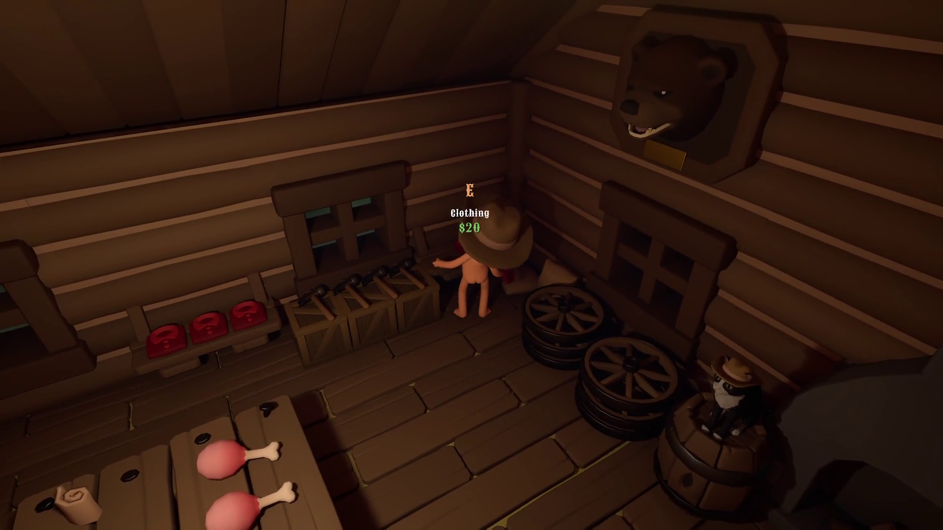
{"action": "key", "text": "e"}
{"action": "key", "text": "w"}
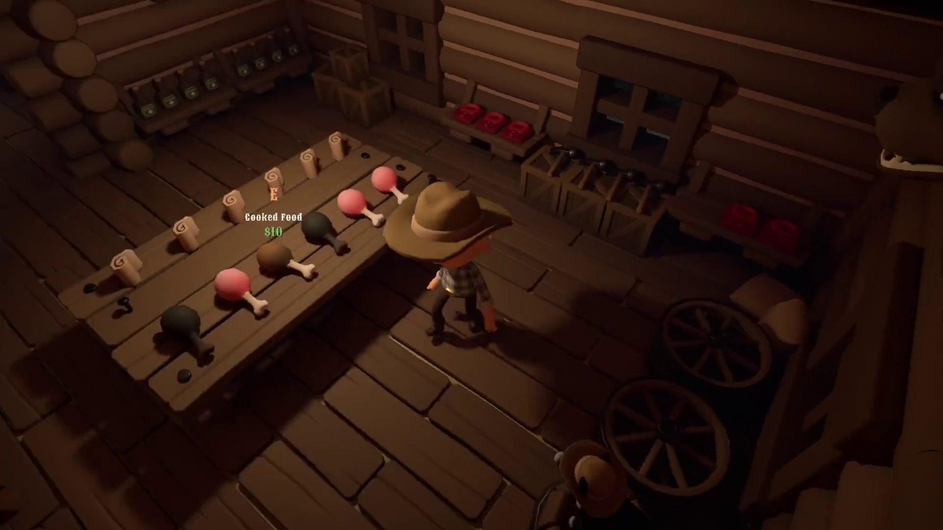
Step: Pick up raw drumsticks at the food counter and pass the cat on the barrel
{"action": "key", "text": "w"}
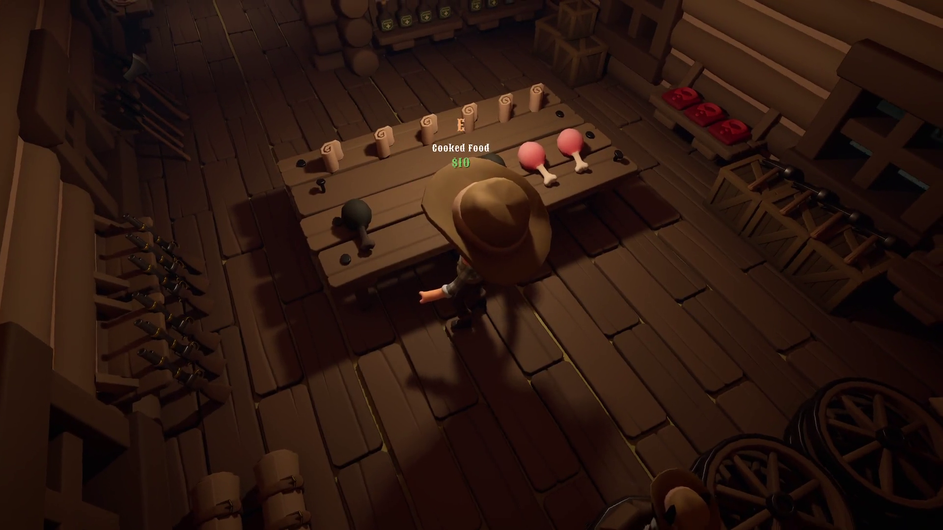
{"action": "key", "text": "e"}
{"action": "key", "text": "s"}
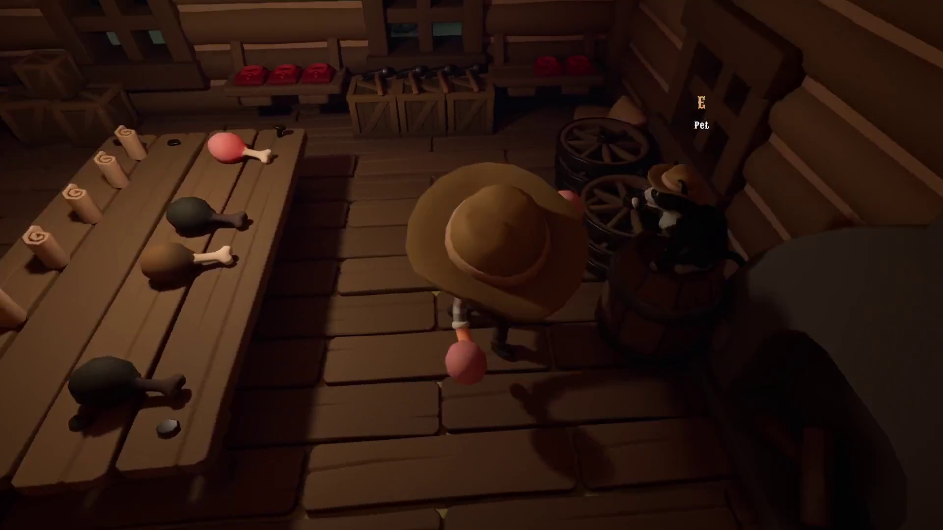
{"action": "key", "text": "w"}
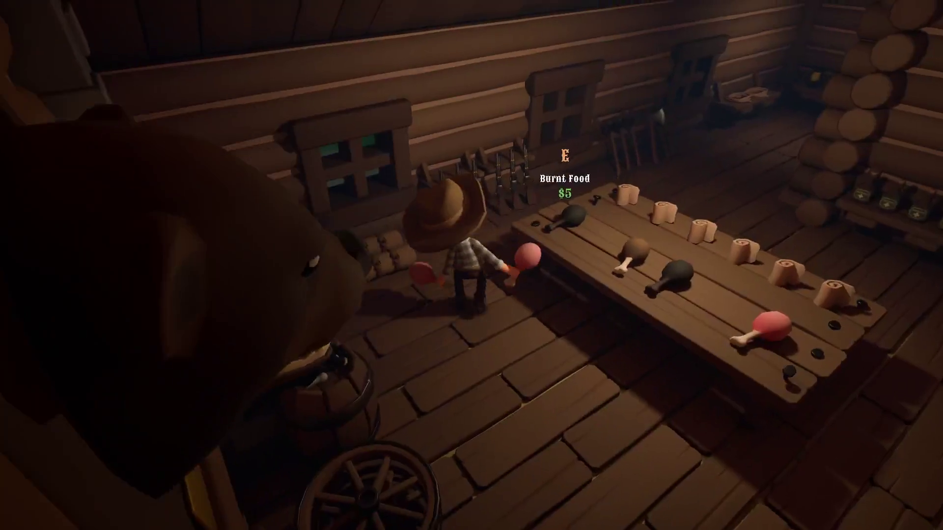
Step: Leave the store and run past the ox and wagon to the village campfire
{"action": "key", "text": "w"}
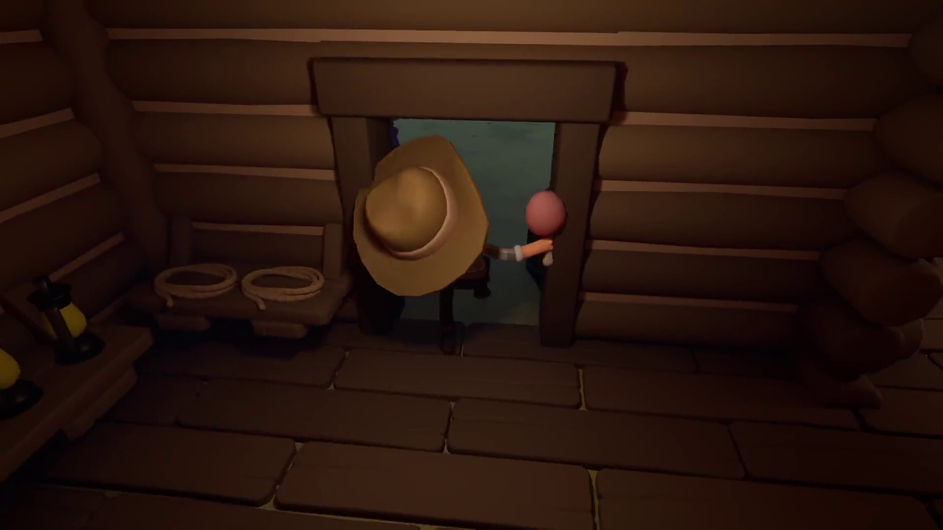
{"action": "key", "text": "w"}
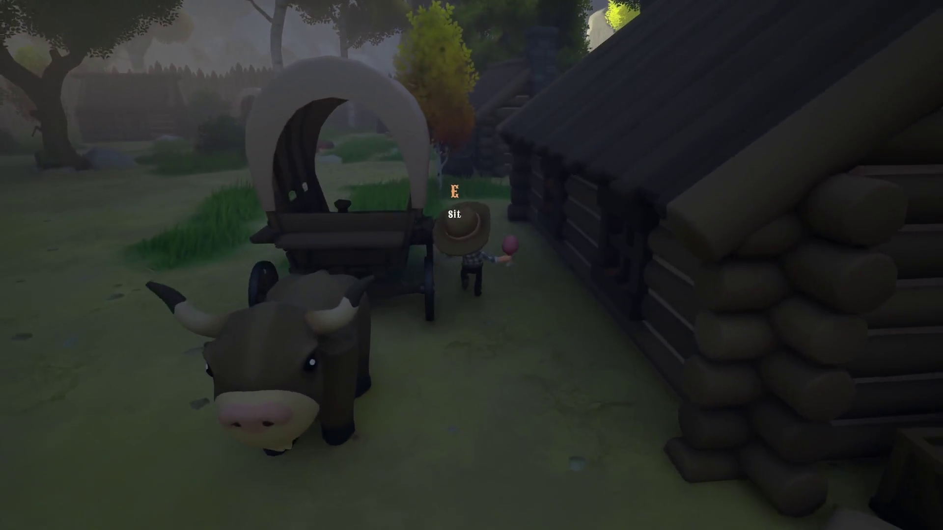
{"action": "key", "text": "w"}
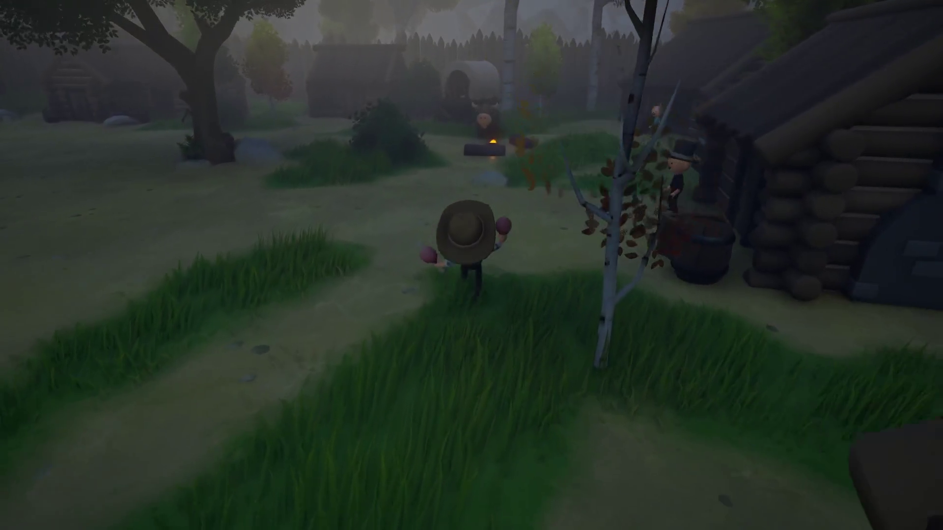
{"action": "key", "text": "w"}
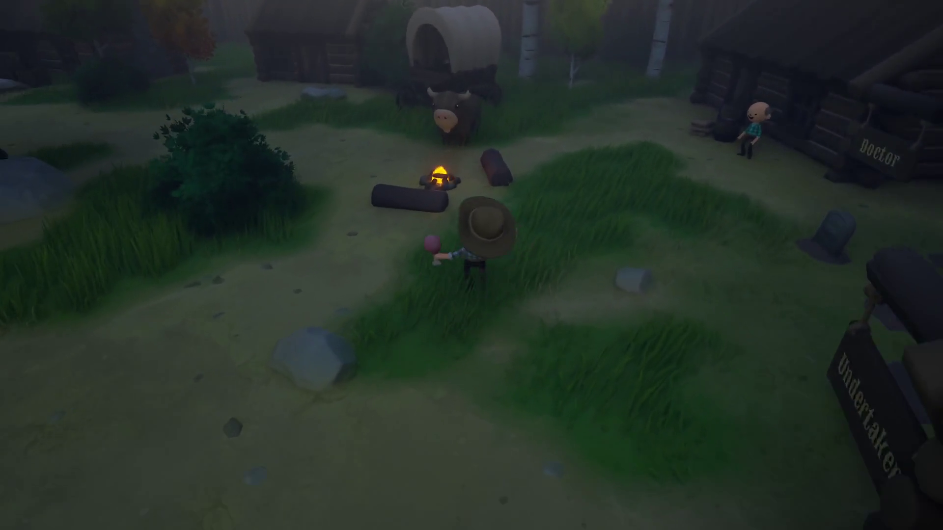